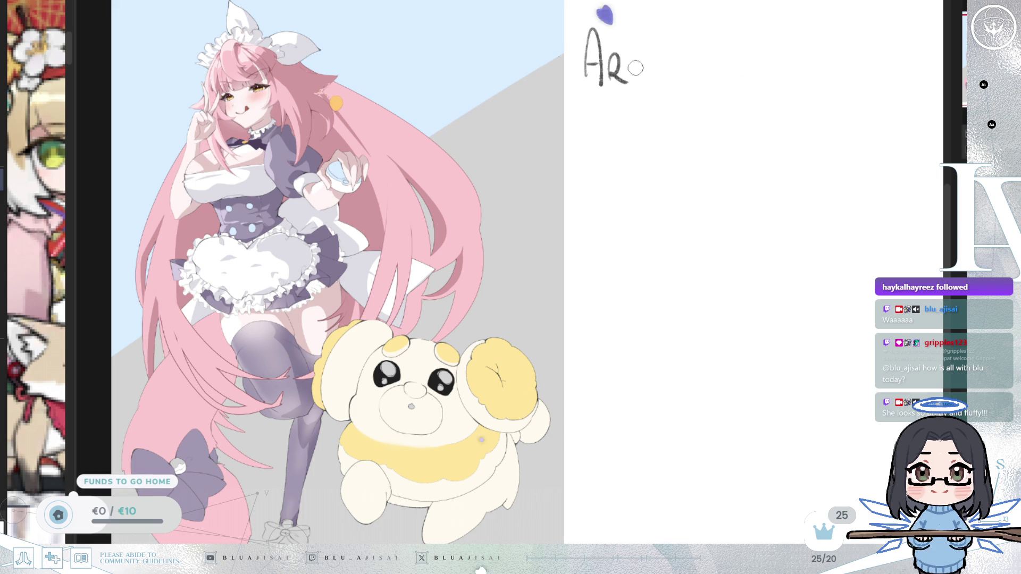
mouse_move(683, 54)
mouse_down()
mouse_move(691, 80)
mouse_move(716, 77)
mouse_move(706, 97)
mouse_up()
drag(612, 128, 622, 153)
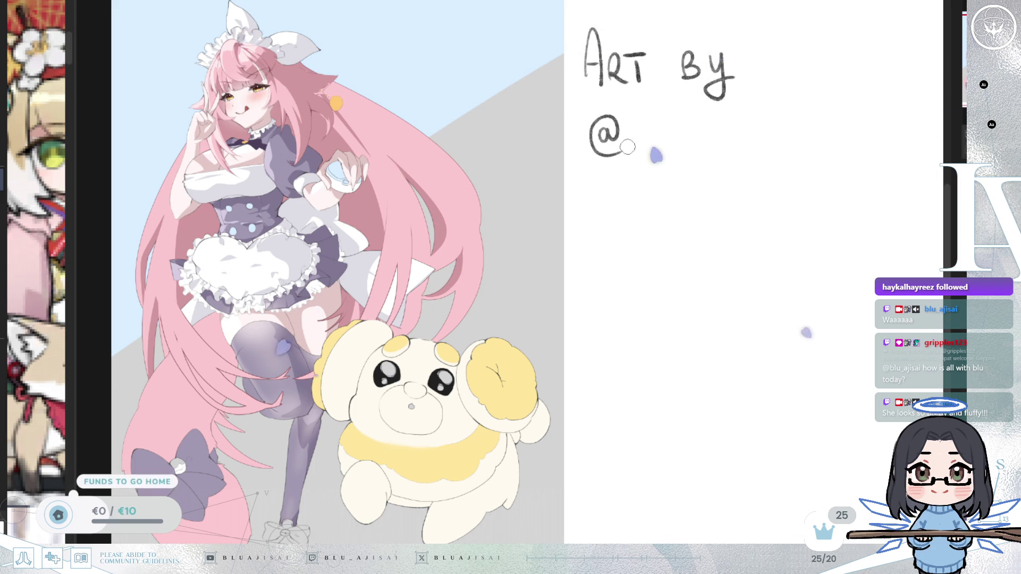
mouse_move(659, 114)
mouse_down()
mouse_move(640, 146)
mouse_move(684, 136)
mouse_up()
mouse_move(686, 144)
mouse_down()
mouse_move(796, 128)
mouse_move(782, 142)
mouse_up()
mouse_move(796, 120)
mouse_down()
mouse_move(797, 142)
mouse_move(796, 130)
mouse_up()
mouse_move(803, 123)
mouse_down()
mouse_move(813, 142)
mouse_move(818, 123)
mouse_up()
Draw a small Twitch logo outline below the handle.
drag(713, 181, 720, 199)
mouse_move(694, 175)
mouse_down()
mouse_move(690, 201)
mouse_move(728, 213)
mouse_up()
drag(696, 175, 733, 207)
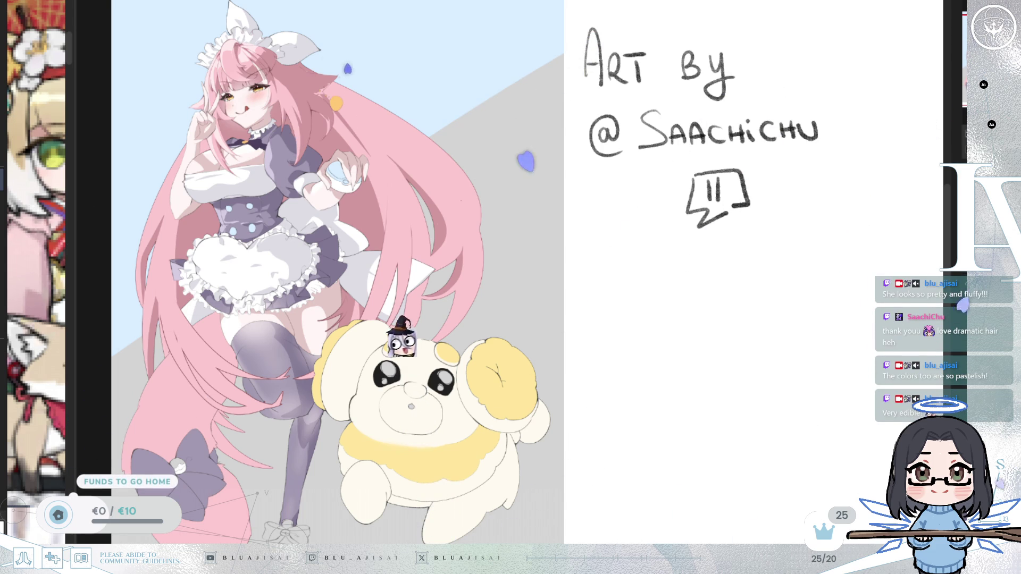
scroll(242, 202, up, 2)
scroll(242, 202, down, 1)
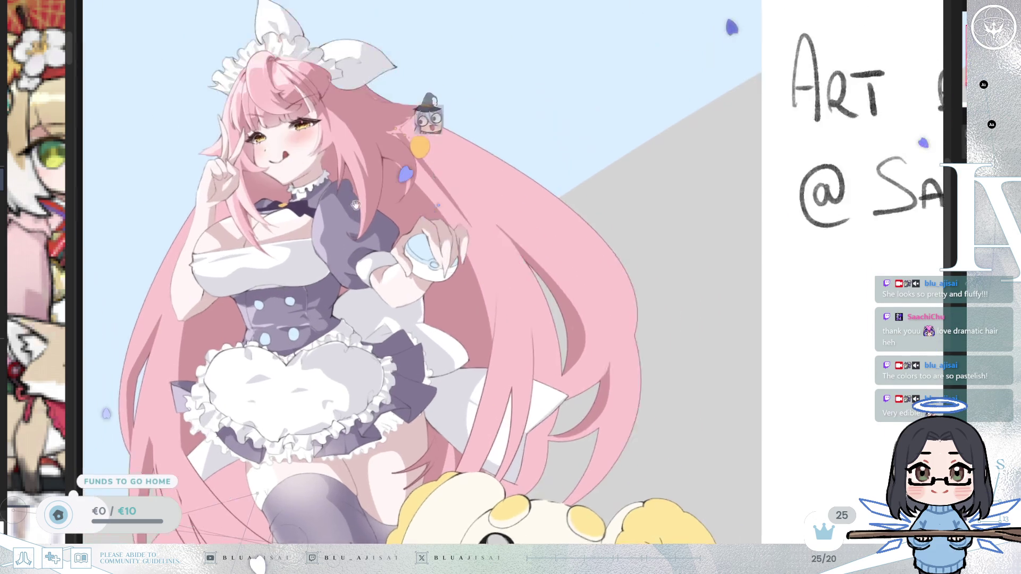
scroll(334, 180, up, 2)
scroll(334, 180, down, 4)
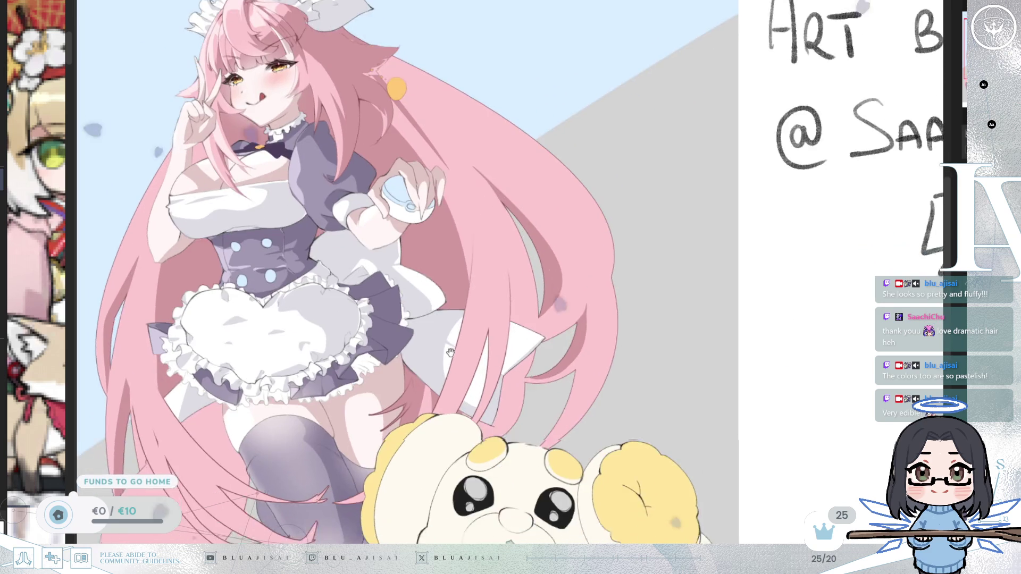
scroll(431, 193, down, 5)
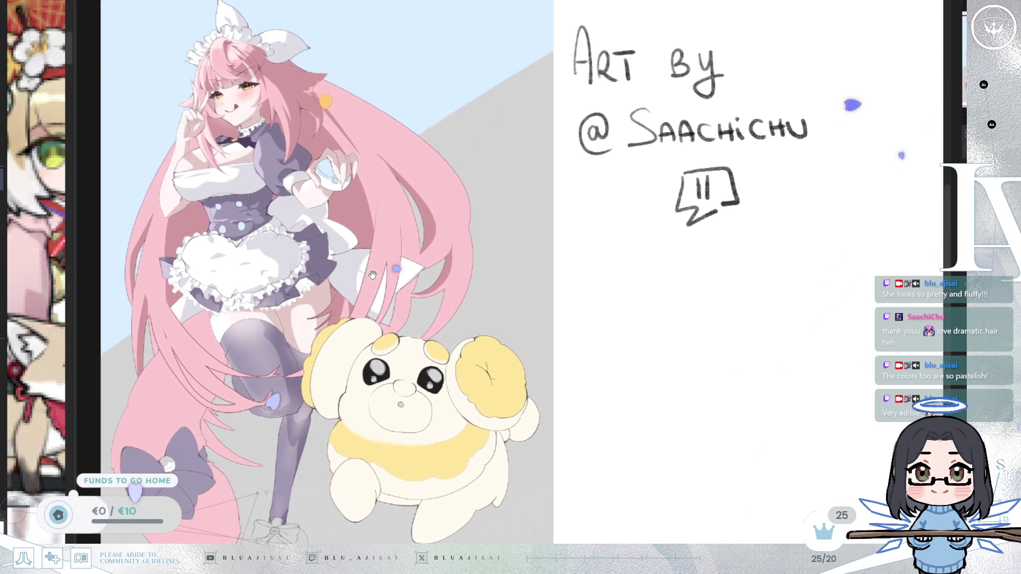
drag(372, 275, 367, 278)
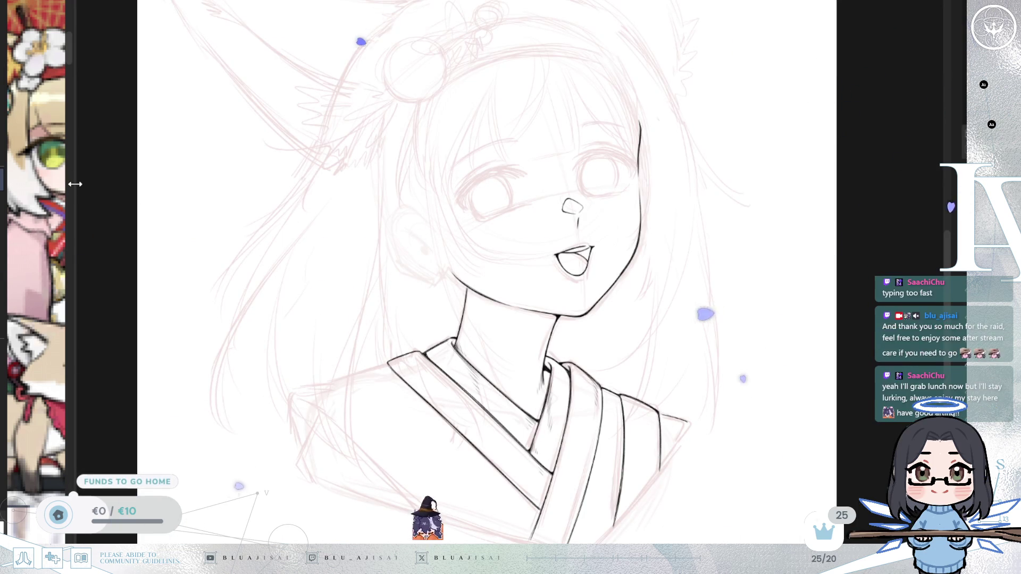
Widen and zoom out the fox-girl reference panel, and bring the fox ears into view.
mouse_move(76, 184)
mouse_down()
mouse_move(353, 186)
mouse_move(258, 192)
mouse_move(267, 195)
mouse_up()
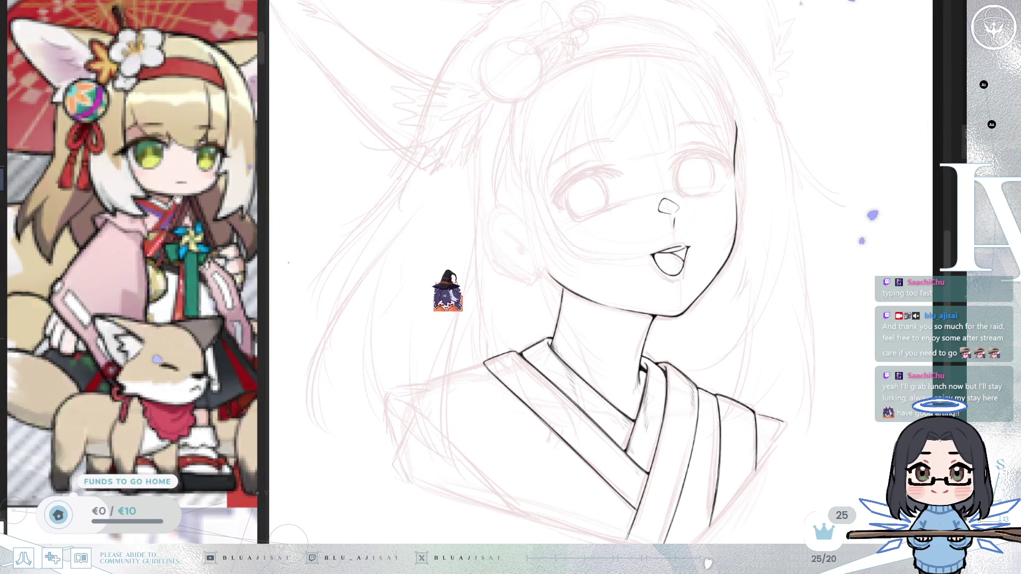
scroll(150, 212, down, 5)
mouse_move(604, 133)
mouse_down()
mouse_move(606, 275)
mouse_move(595, 234)
mouse_move(620, 285)
mouse_up()
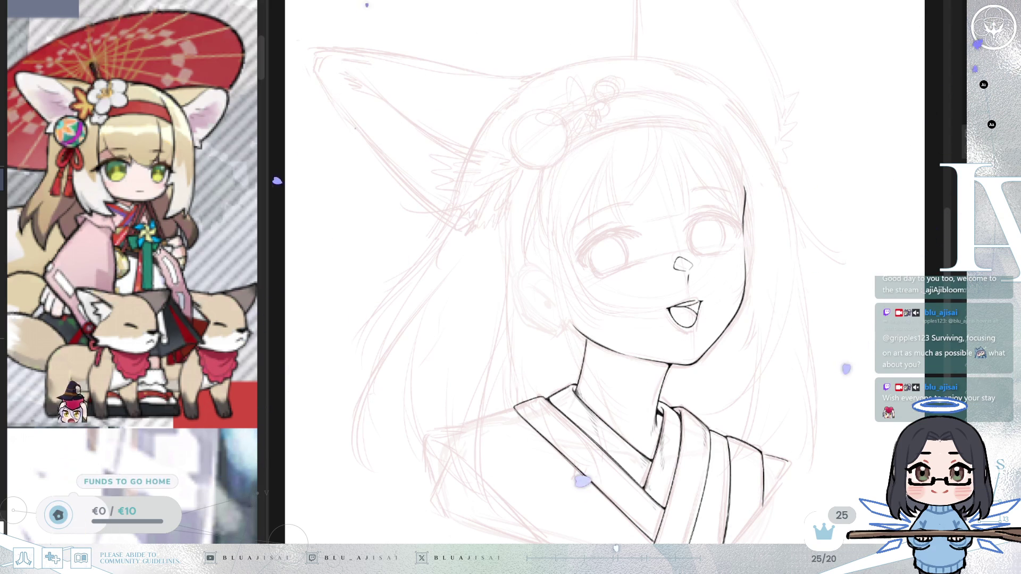
scroll(662, 385, up, 5)
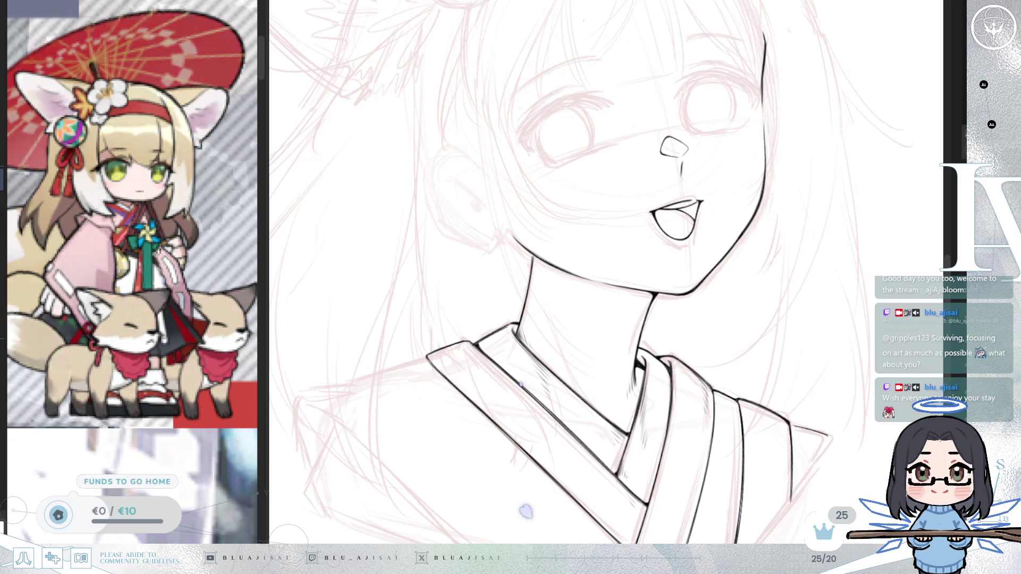
Hatch the kimono collar fold, checking it with a mirrored view.
scroll(562, 271, up, 2)
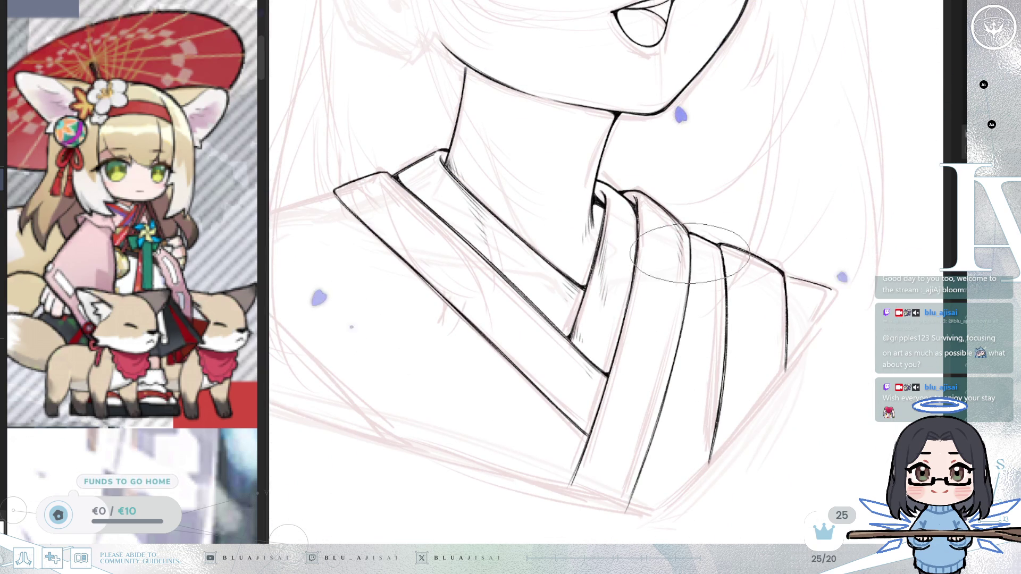
key(h)
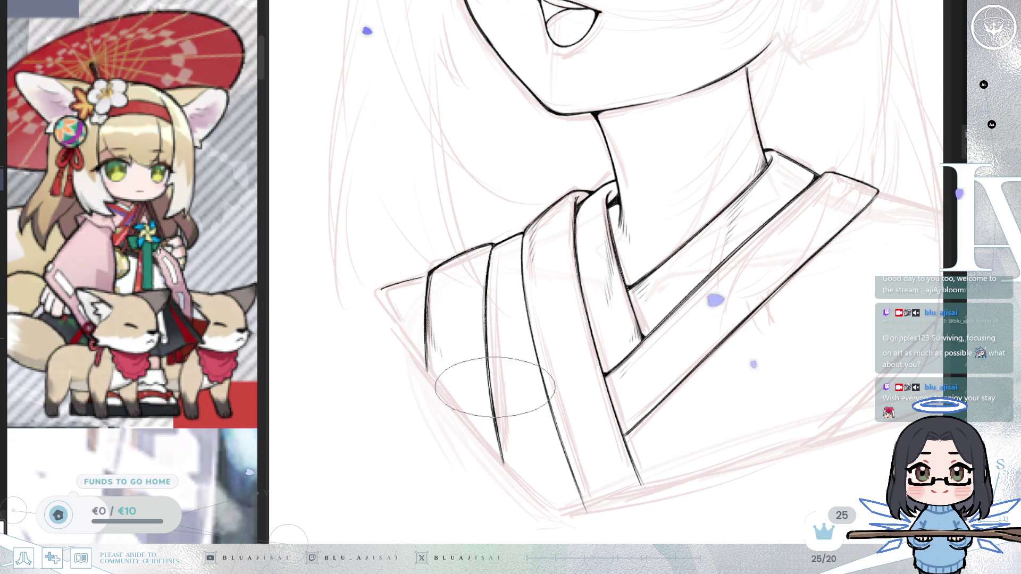
drag(528, 369, 506, 331)
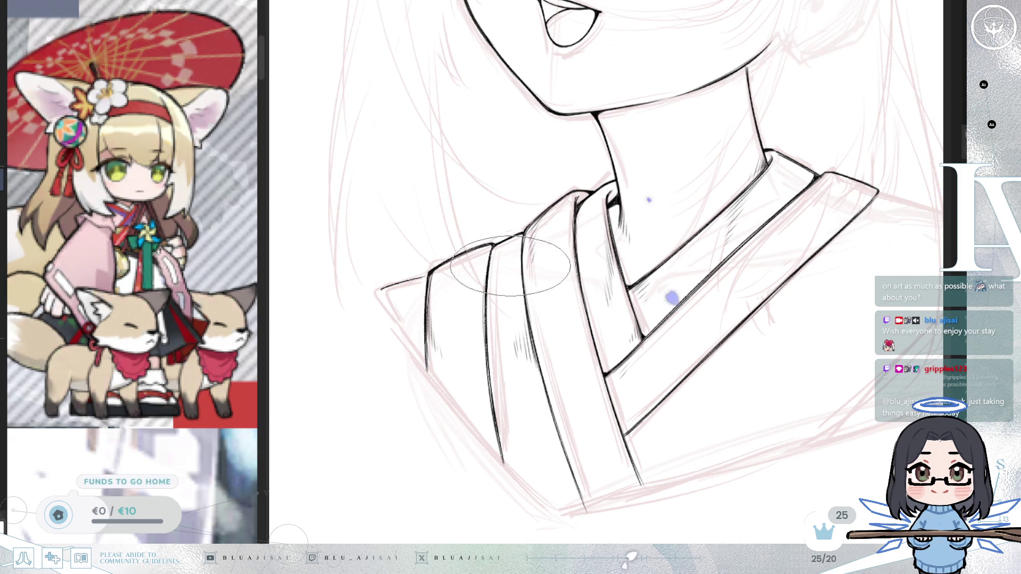
key(h)
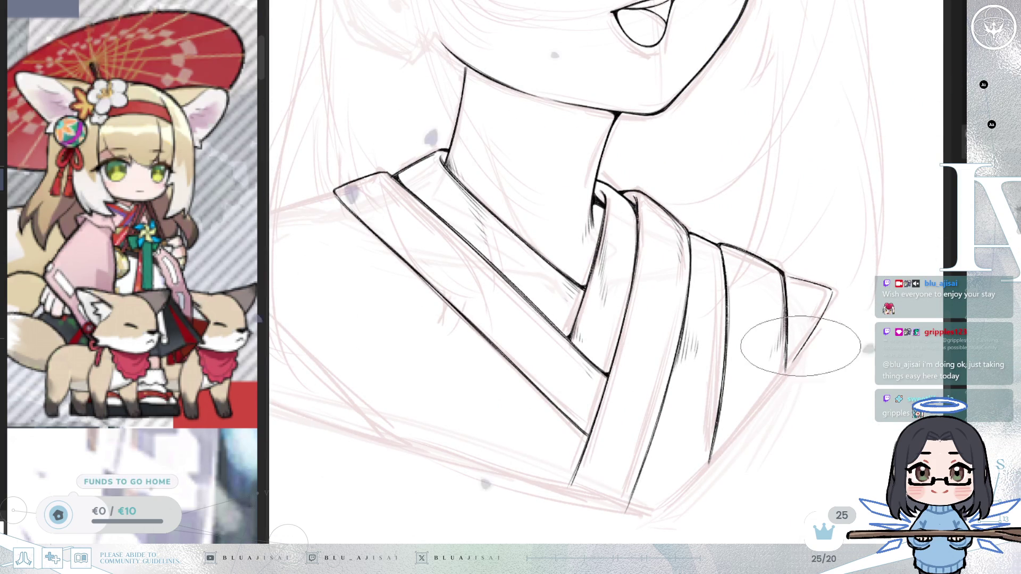
scroll(744, 404, down, 2)
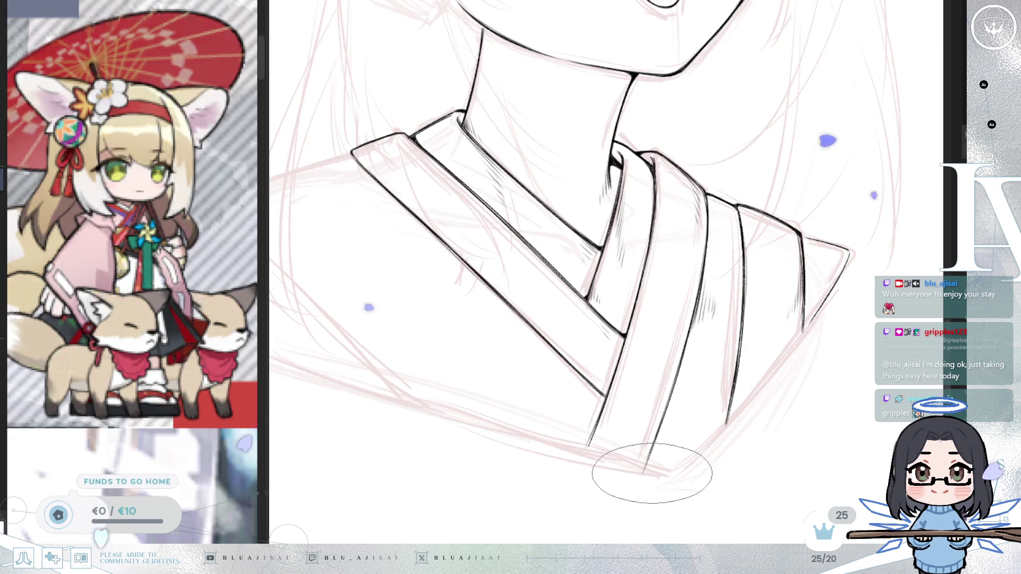
key(h)
Ink the outer collar edge with the wide flat brush, extending it toward the shoulder.
key(b)
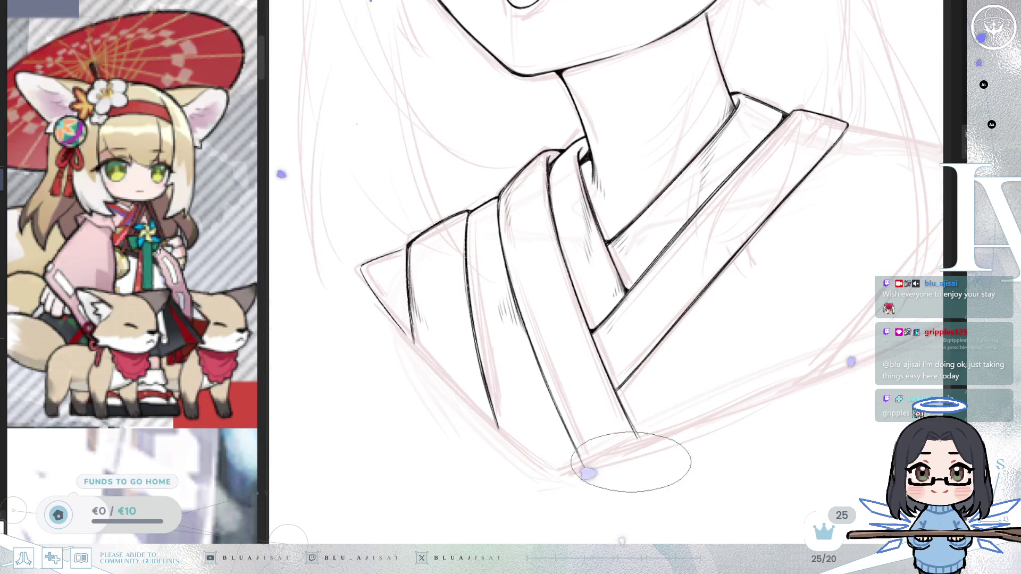
key(e)
mouse_move(564, 472)
mouse_down()
mouse_move(701, 428)
mouse_move(547, 485)
mouse_move(643, 441)
mouse_up()
drag(519, 511, 715, 395)
mouse_move(599, 466)
mouse_down()
mouse_move(729, 381)
mouse_move(654, 428)
mouse_move(713, 398)
mouse_up()
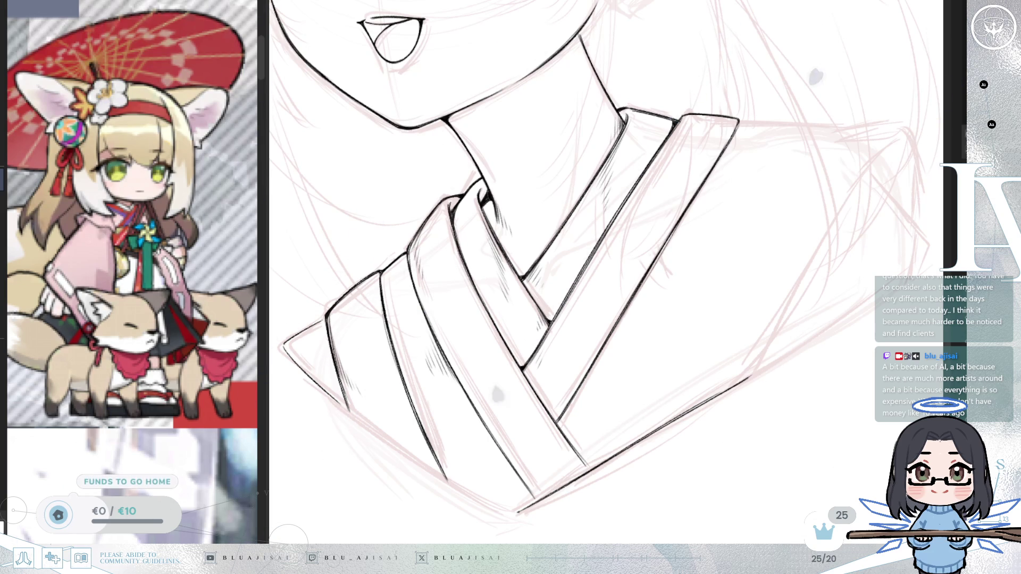
Ink the lines rising from the collar's bottom corner on a rotated canvas.
drag(758, 349, 693, 393)
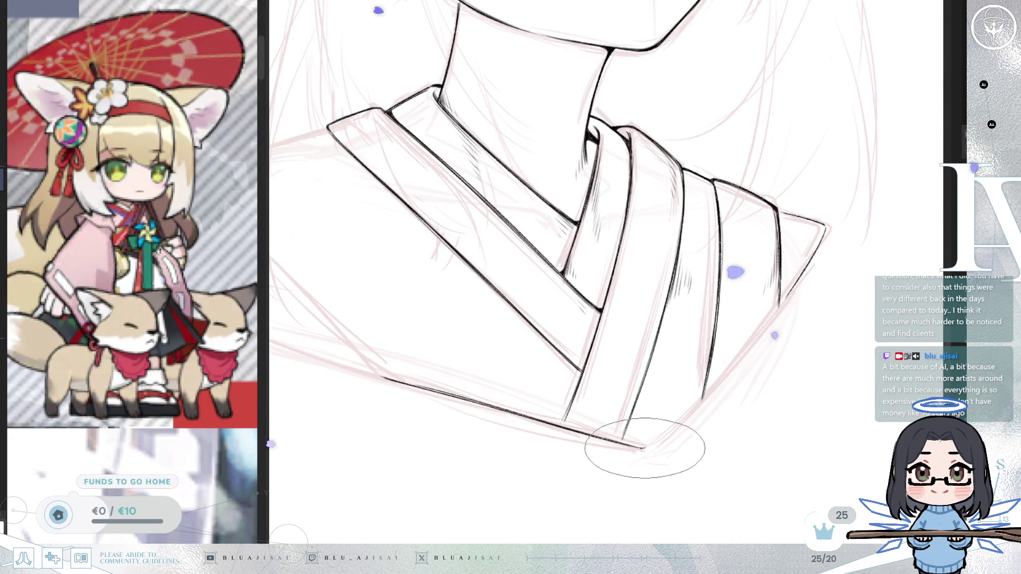
drag(648, 445, 711, 392)
drag(638, 440, 781, 304)
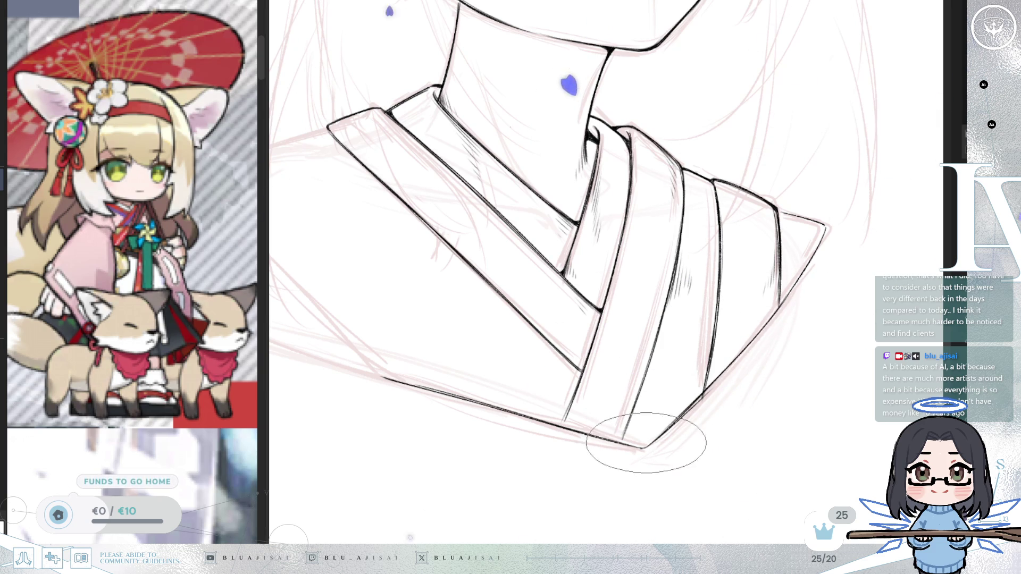
drag(712, 365, 656, 420)
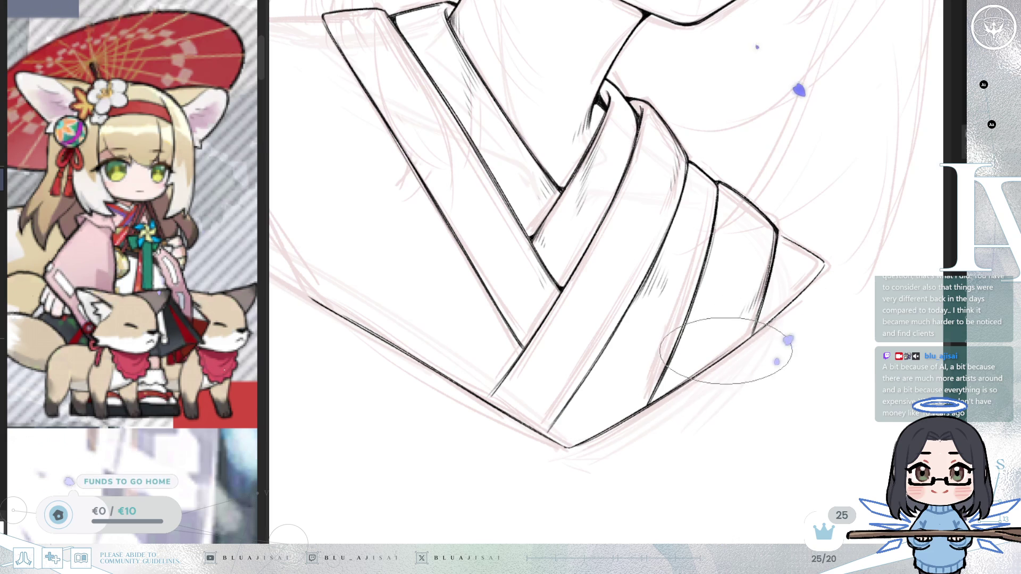
Add short hatching strokes in the lower corner of the kimono fold strips.
scroll(756, 326, up, 3)
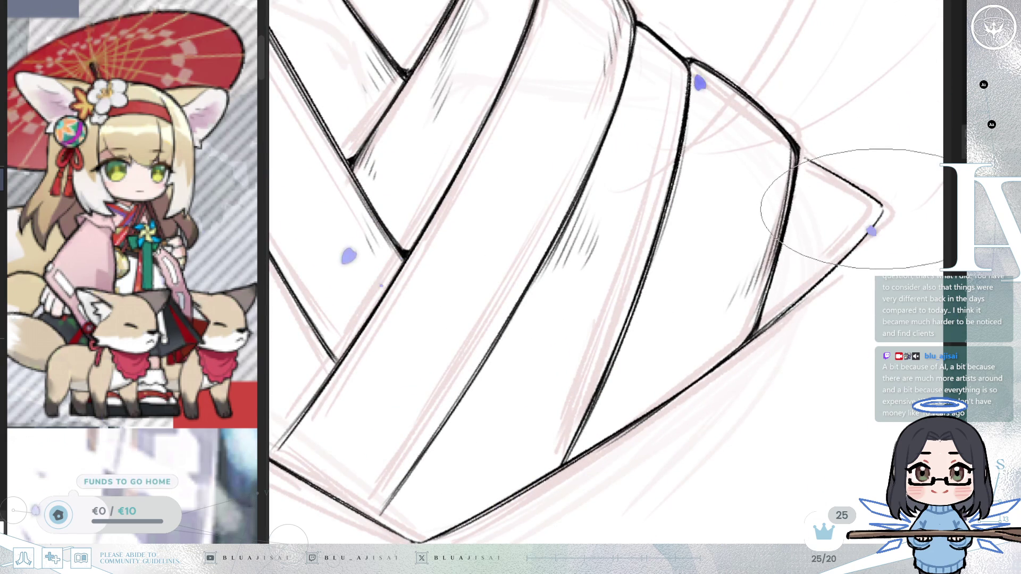
scroll(746, 329, down, 2)
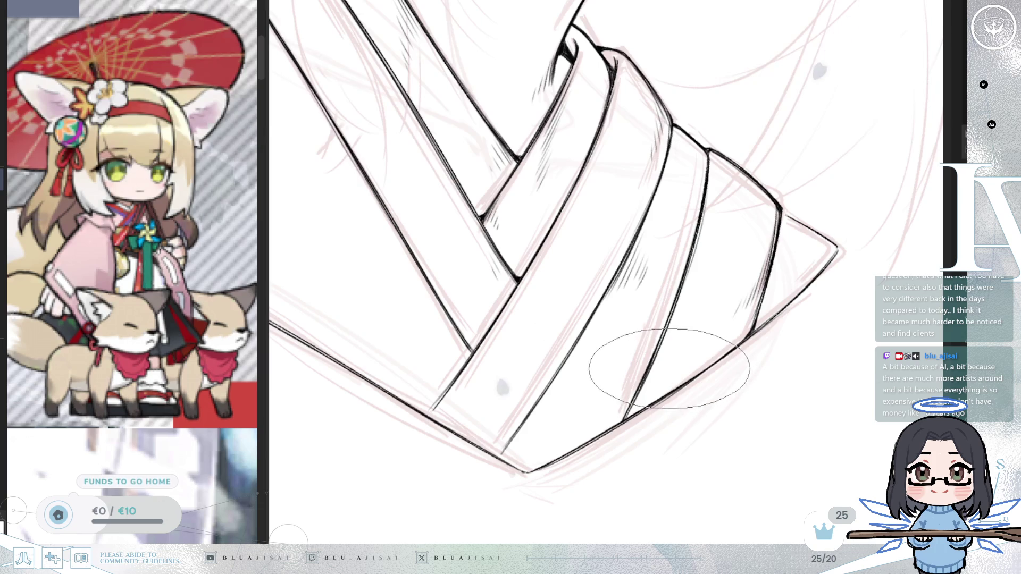
scroll(669, 370, up, 2)
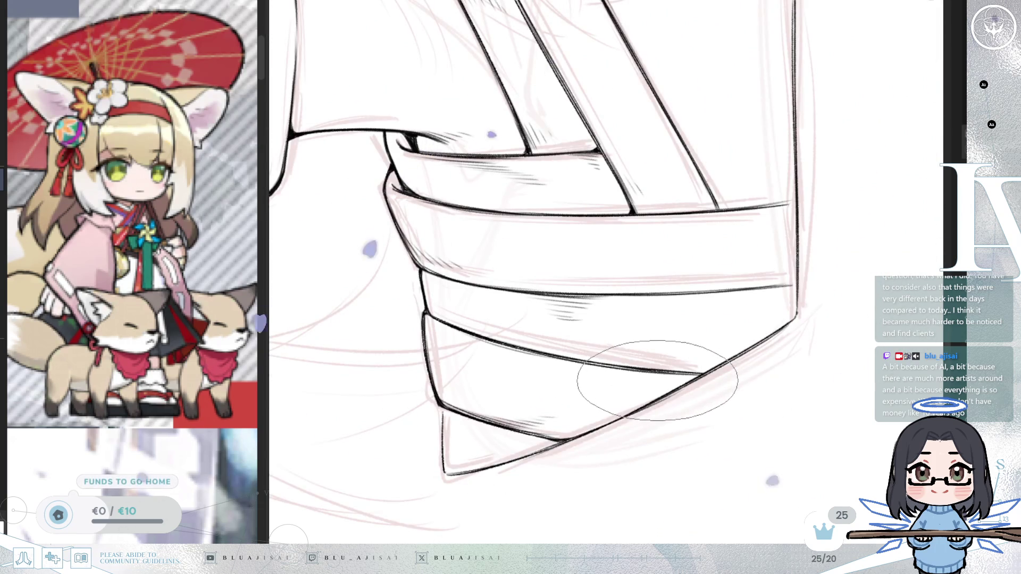
mouse_move(661, 387)
mouse_down()
mouse_move(683, 314)
mouse_move(686, 334)
mouse_up()
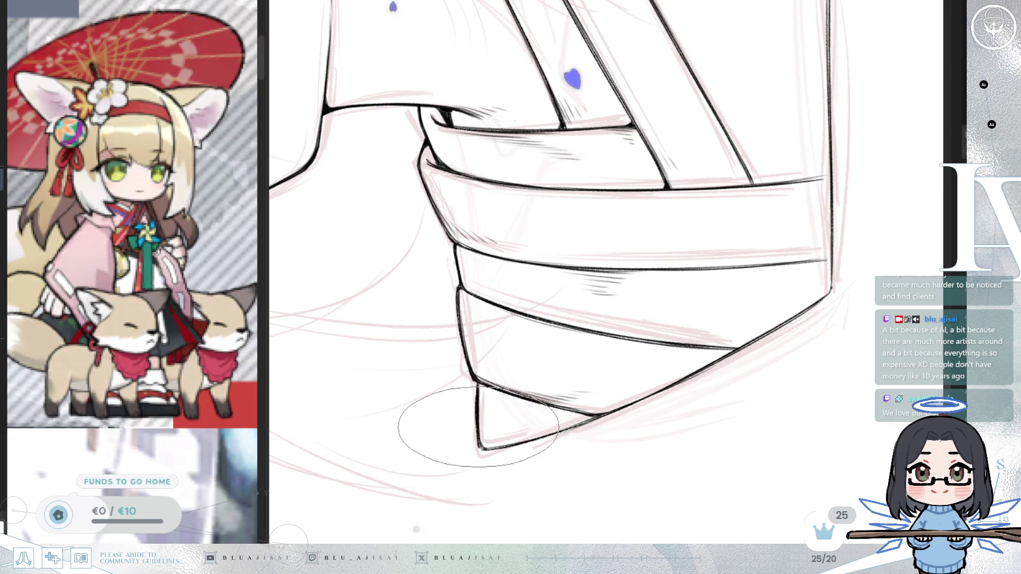
drag(488, 414, 502, 432)
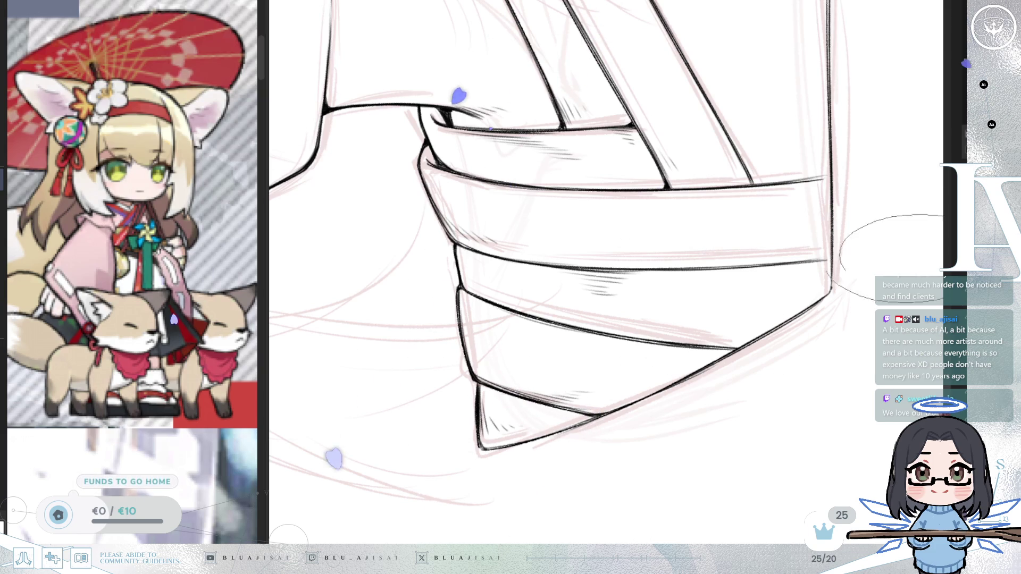
scroll(865, 281, down, 5)
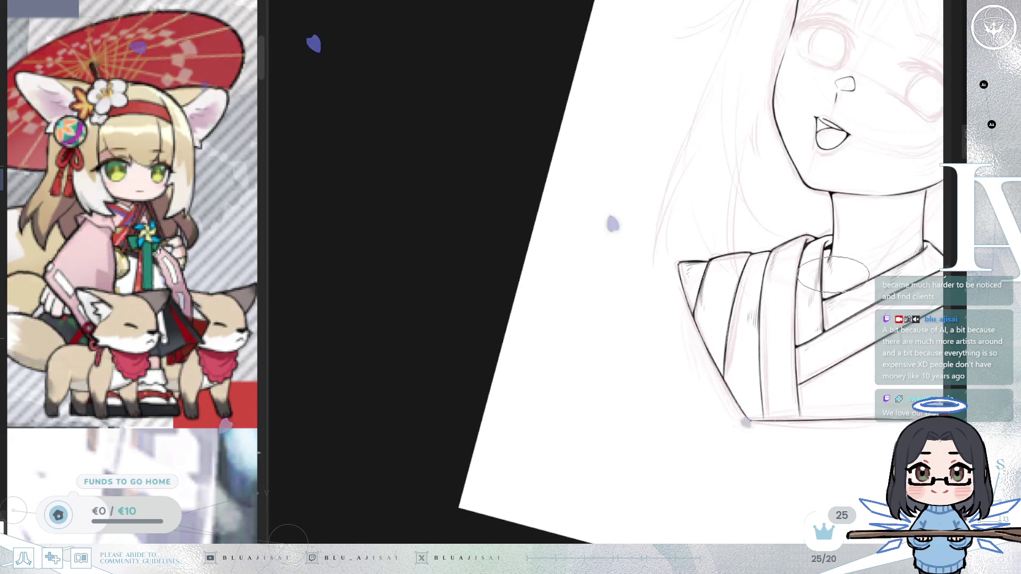
On a mirrored, tilted view, ink a line down-left from the lower collar corner.
scroll(835, 272, up, 5)
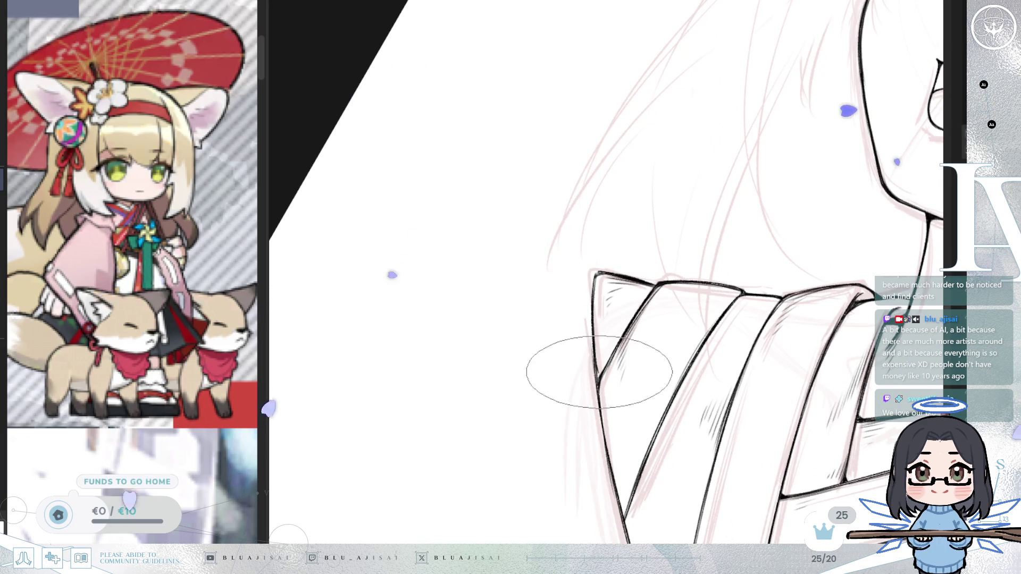
scroll(769, 239, down, 2)
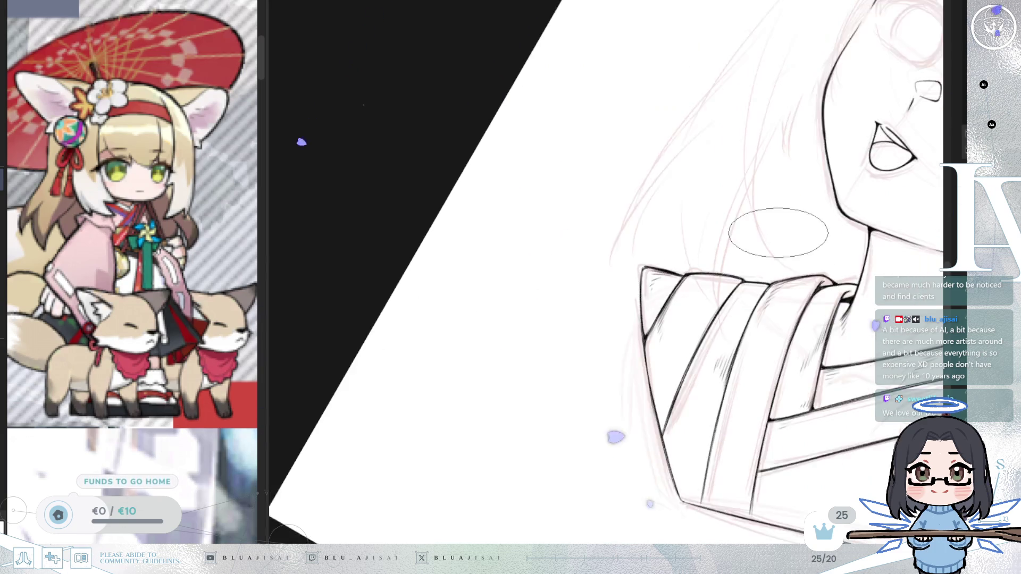
scroll(769, 238, up, 4)
scroll(537, 444, up, 4)
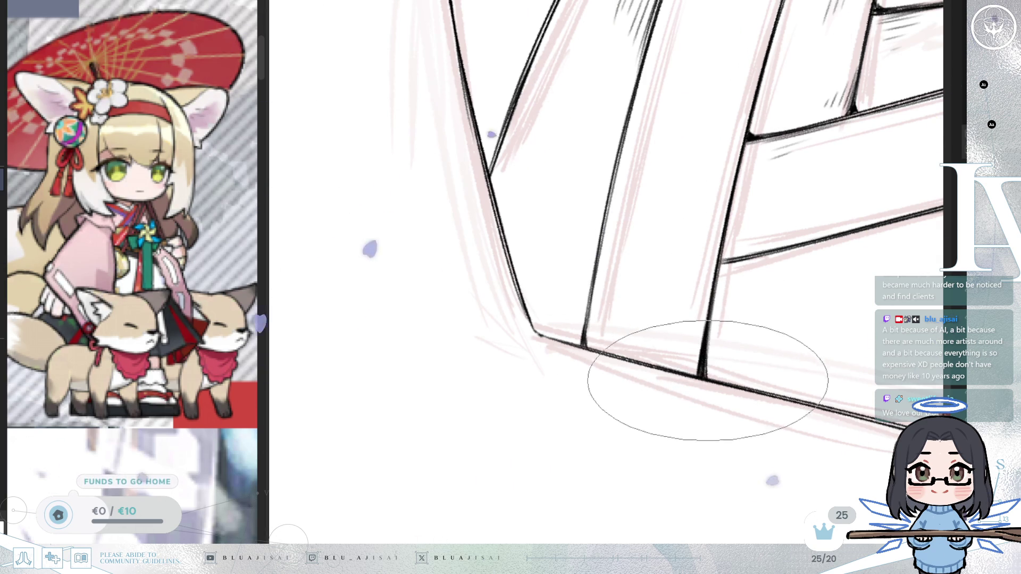
scroll(705, 377, down, 5)
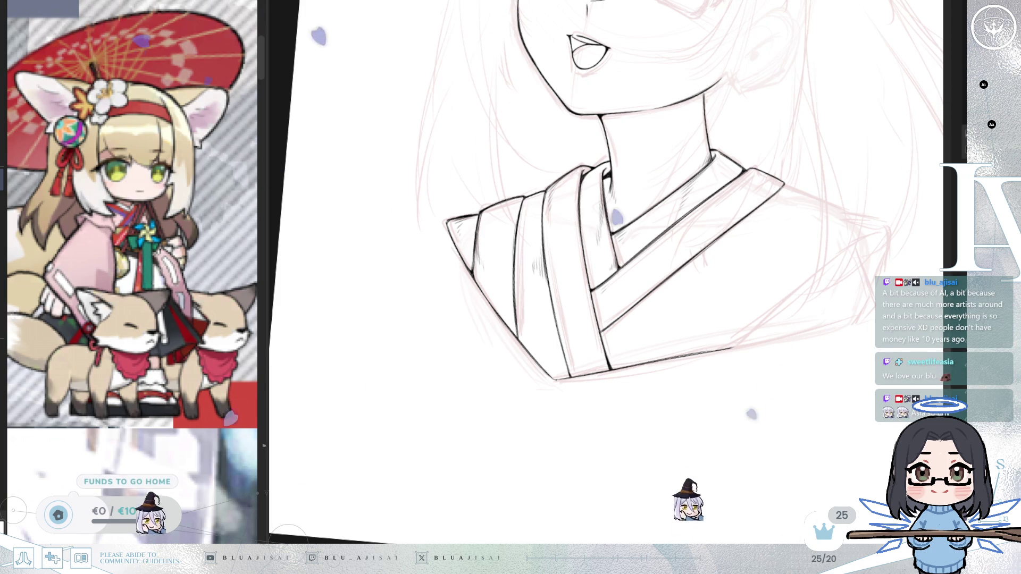
scroll(771, 293, up, 2)
key(h)
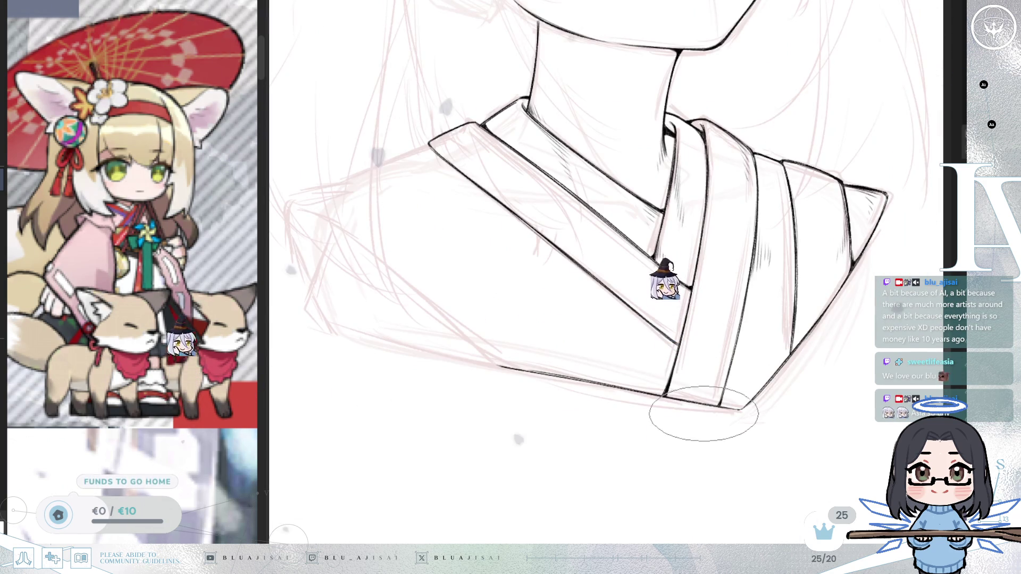
scroll(691, 407, up, 2)
drag(700, 403, 849, 435)
drag(520, 188, 432, 256)
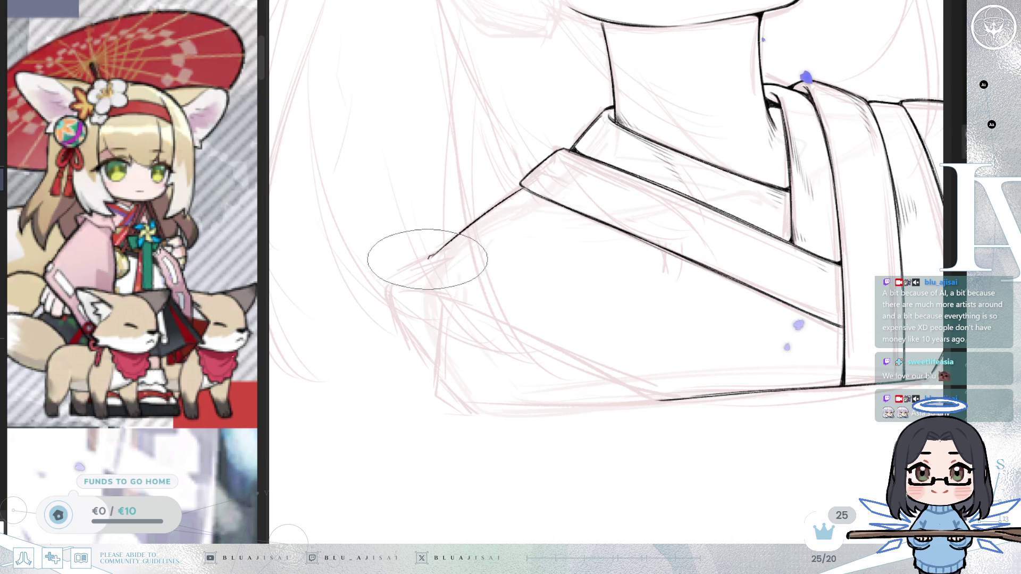
Ink the right shoulder edge from its corner down to the lower kimono line.
mouse_move(389, 280)
mouse_down()
mouse_move(733, 325)
mouse_move(771, 266)
mouse_up()
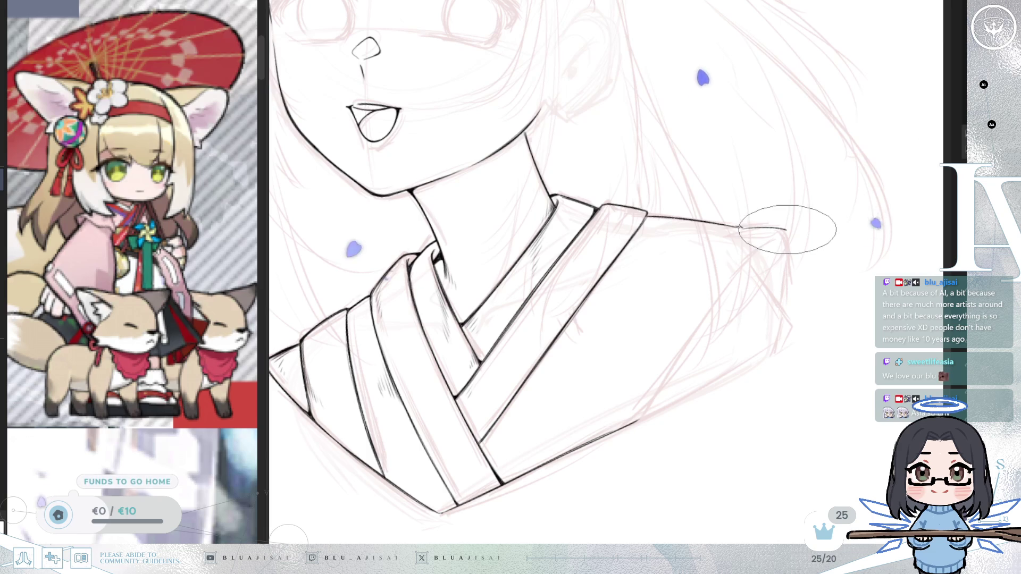
drag(788, 231, 777, 308)
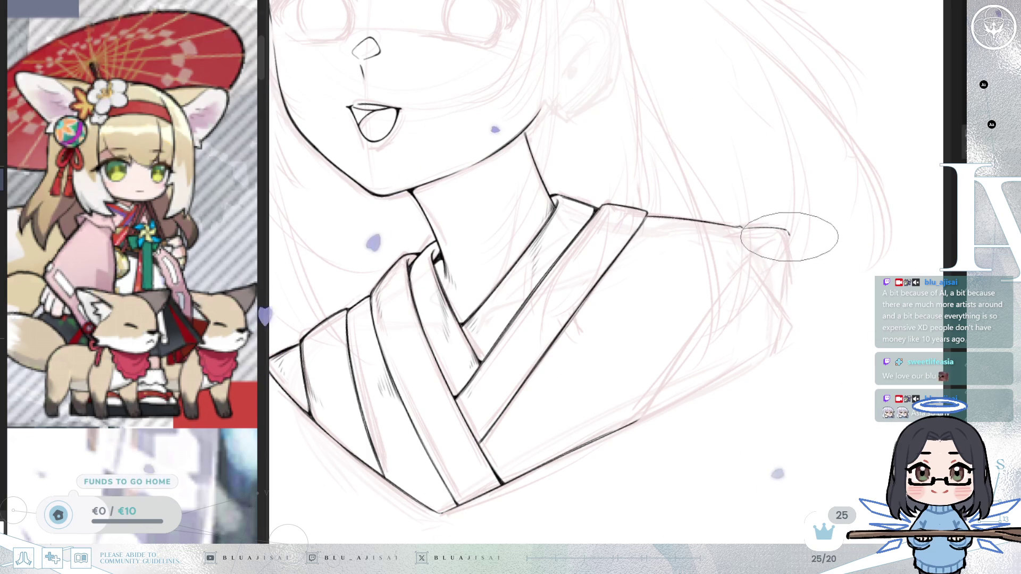
drag(786, 235, 785, 303)
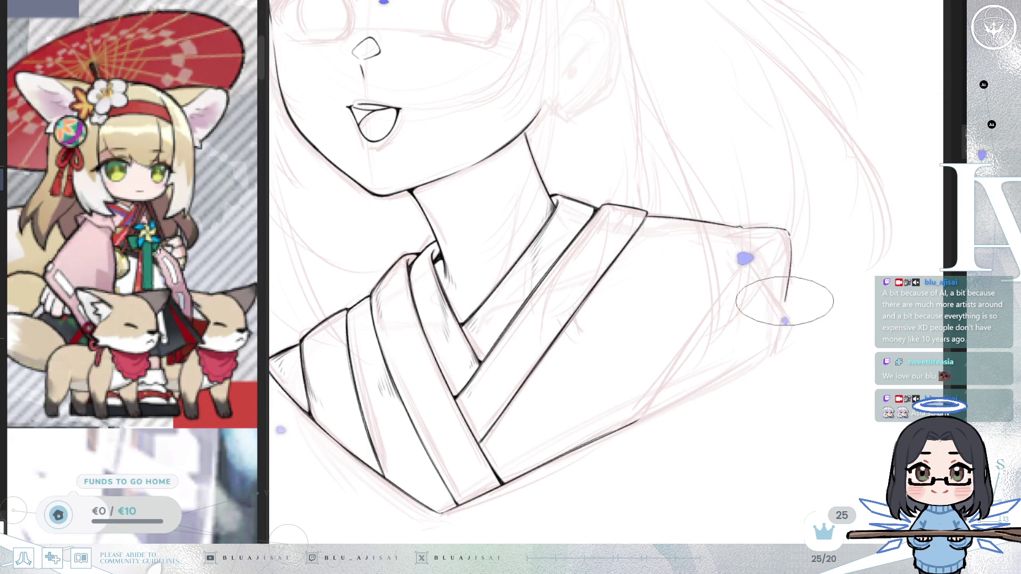
drag(787, 232, 744, 258)
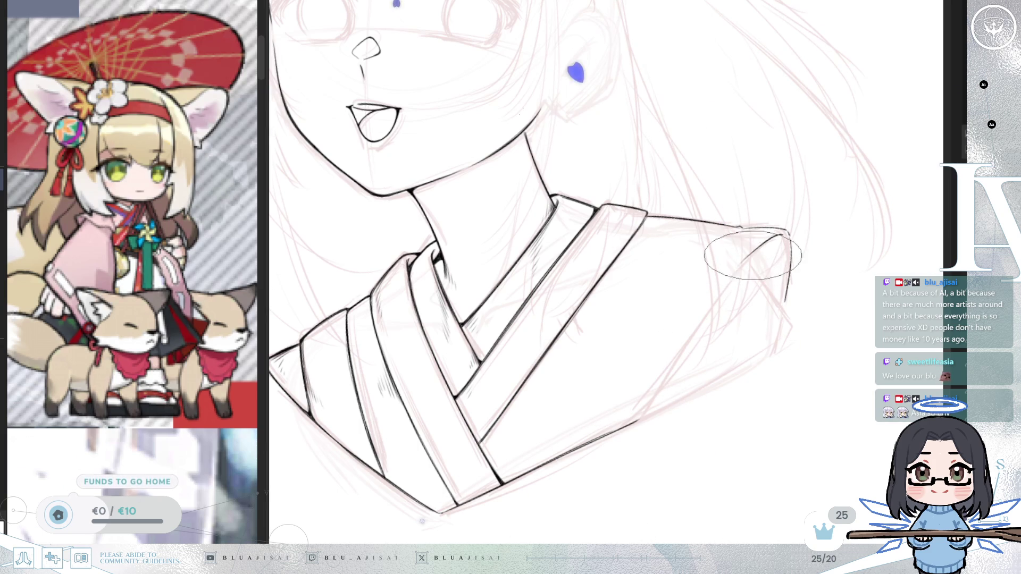
mouse_move(782, 238)
mouse_down()
mouse_move(734, 280)
mouse_move(627, 421)
mouse_up()
key(ctrl+z)
drag(725, 276, 615, 426)
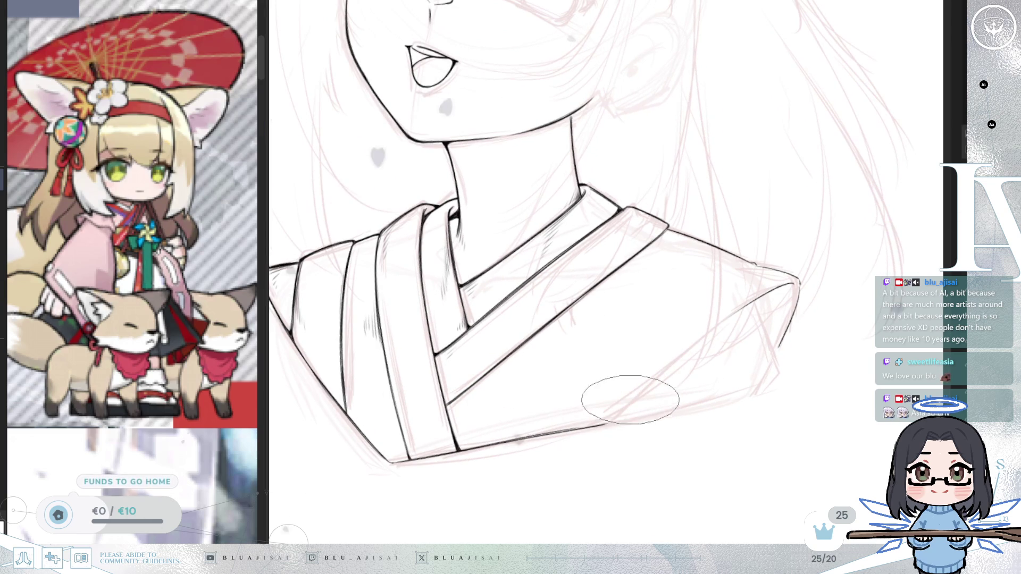
Redraw the long diagonal from the shoulder corner to the lower collar after undoing attempts.
drag(581, 421, 711, 326)
key(ctrl+z)
mouse_move(588, 421)
mouse_down()
mouse_move(722, 323)
mouse_move(611, 410)
mouse_up()
key(ctrl+z)
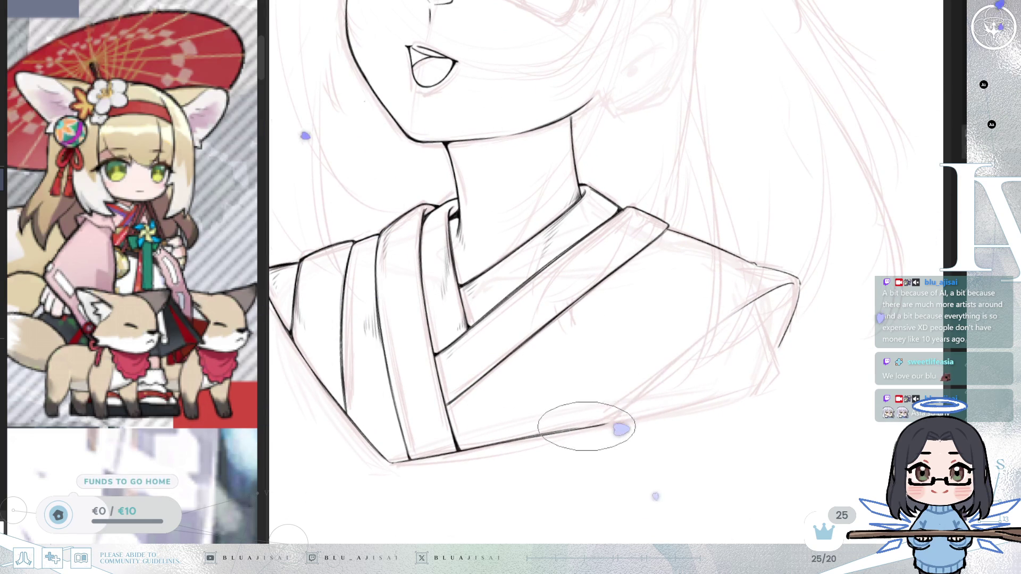
drag(792, 284, 581, 424)
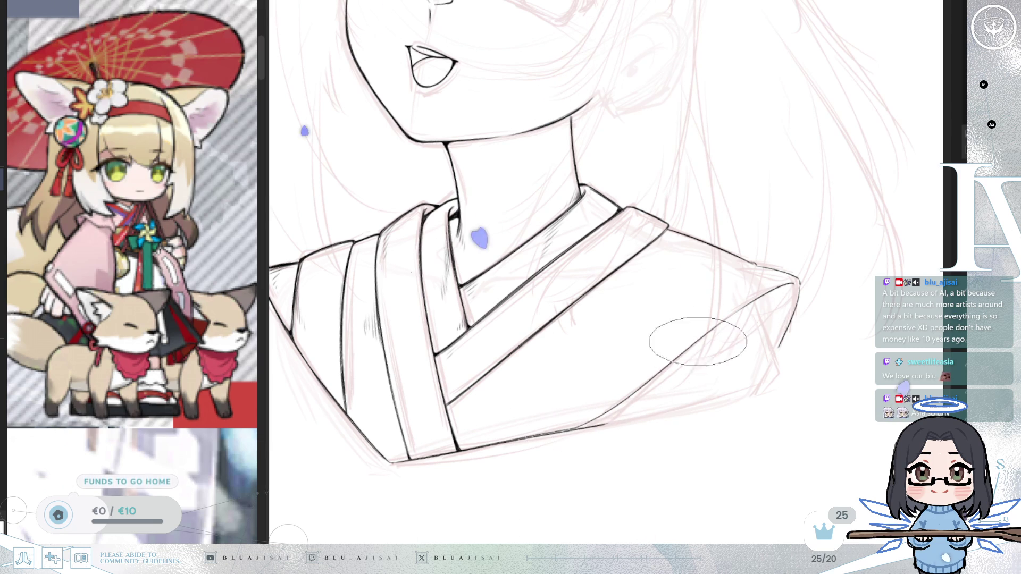
drag(417, 335, 346, 441)
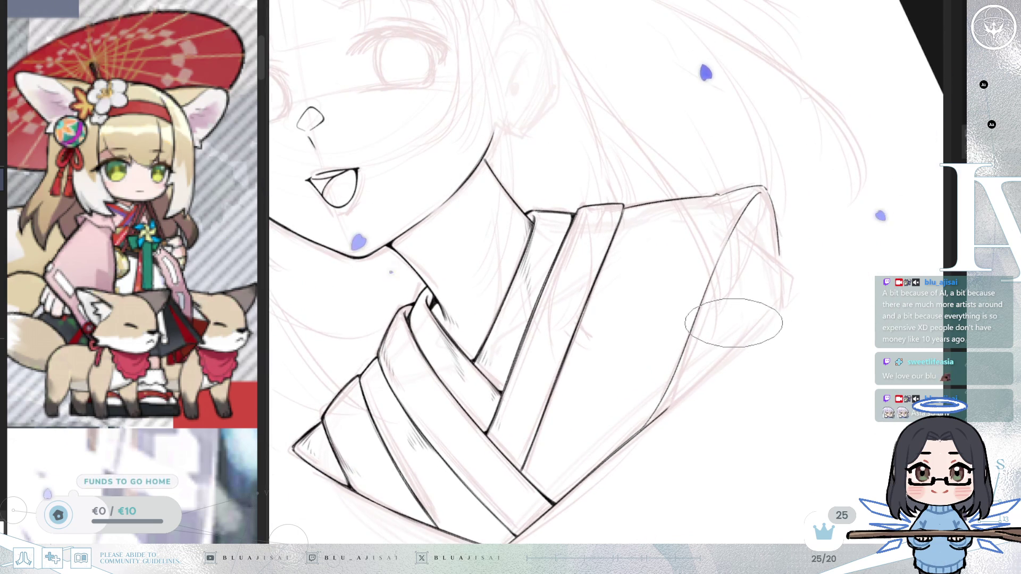
Ink and darken the collar's diagonal fold line where it turns over the shoulder.
key(h)
mouse_move(665, 404)
mouse_down()
mouse_move(626, 372)
mouse_move(729, 366)
mouse_up()
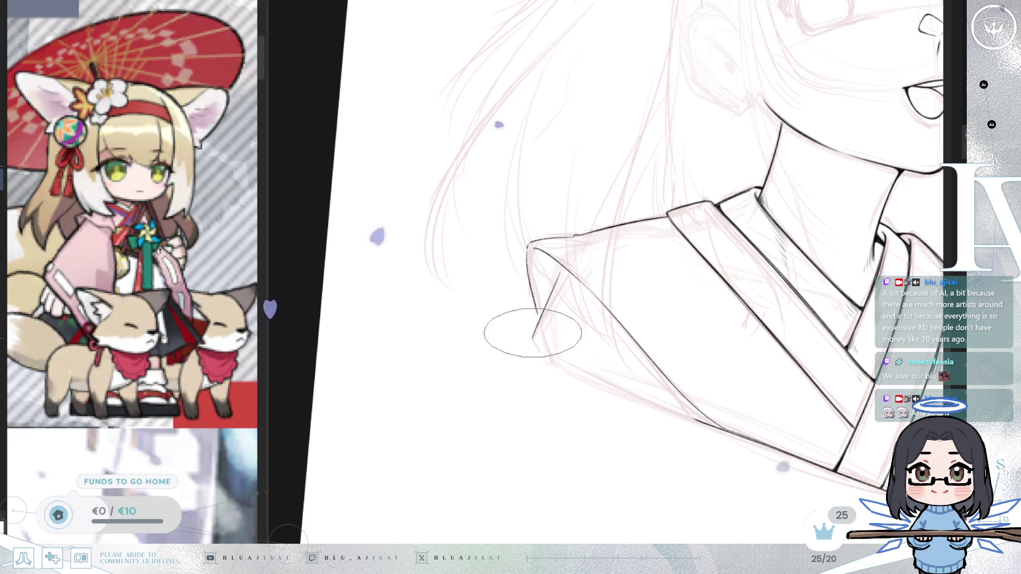
key(h)
key(minus)
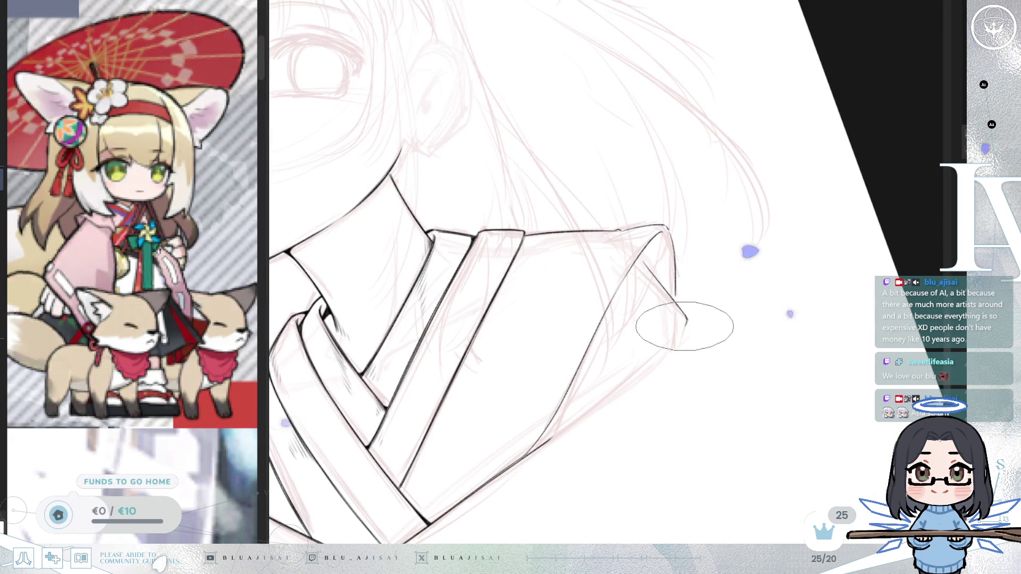
key(minus)
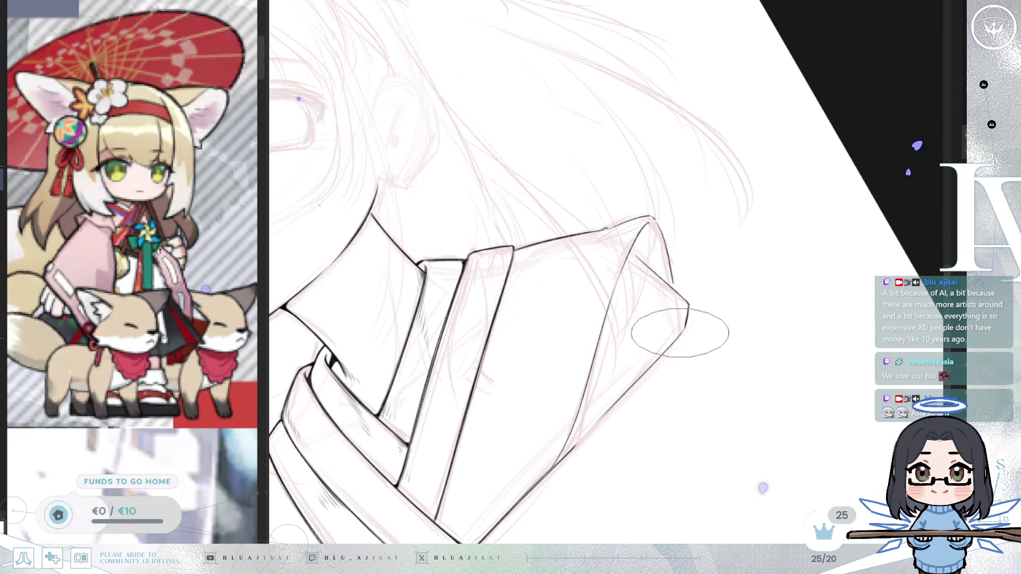
drag(683, 328, 556, 463)
drag(671, 343, 609, 409)
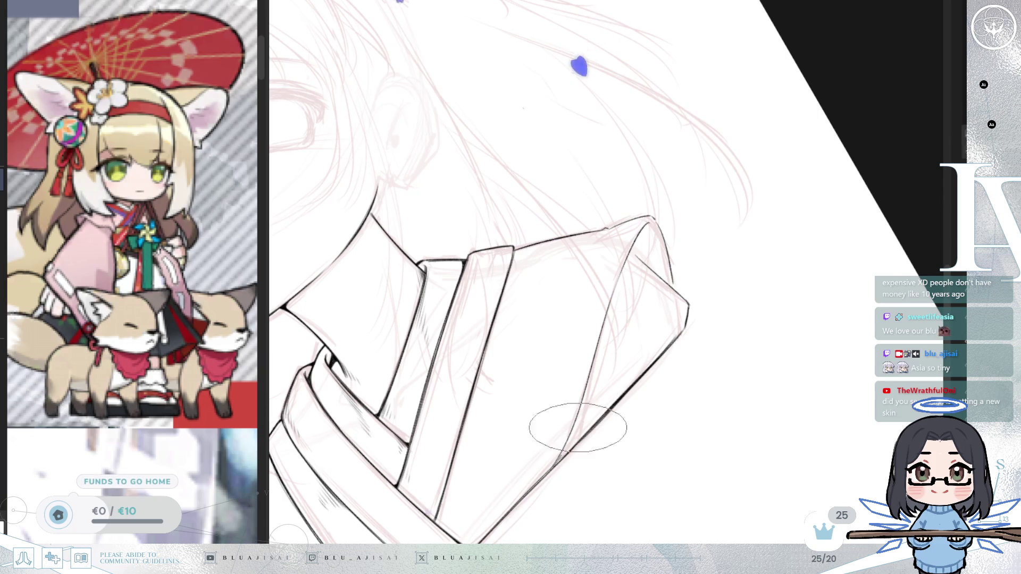
key(End)
key(End)
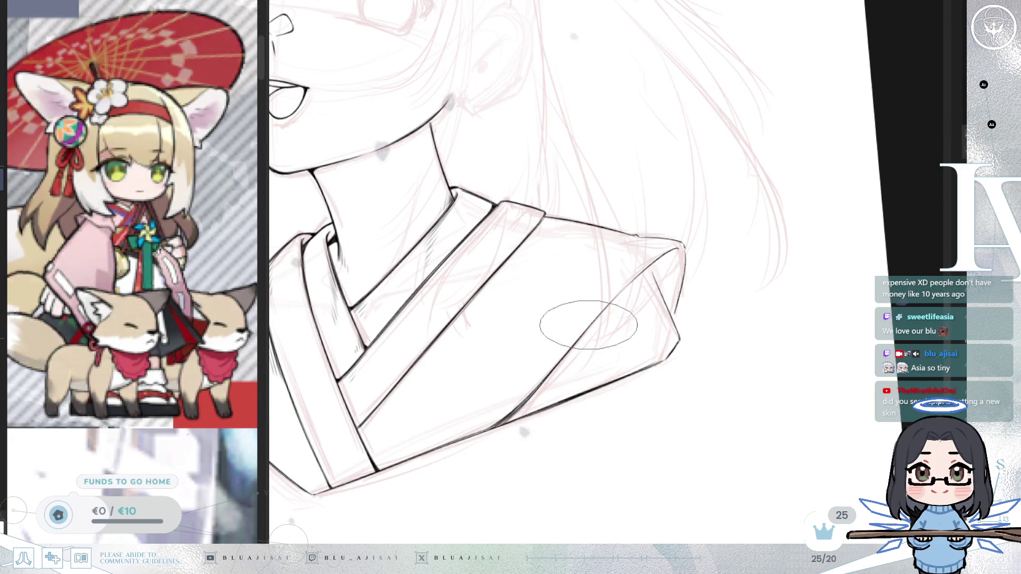
scroll(665, 258, up, 1)
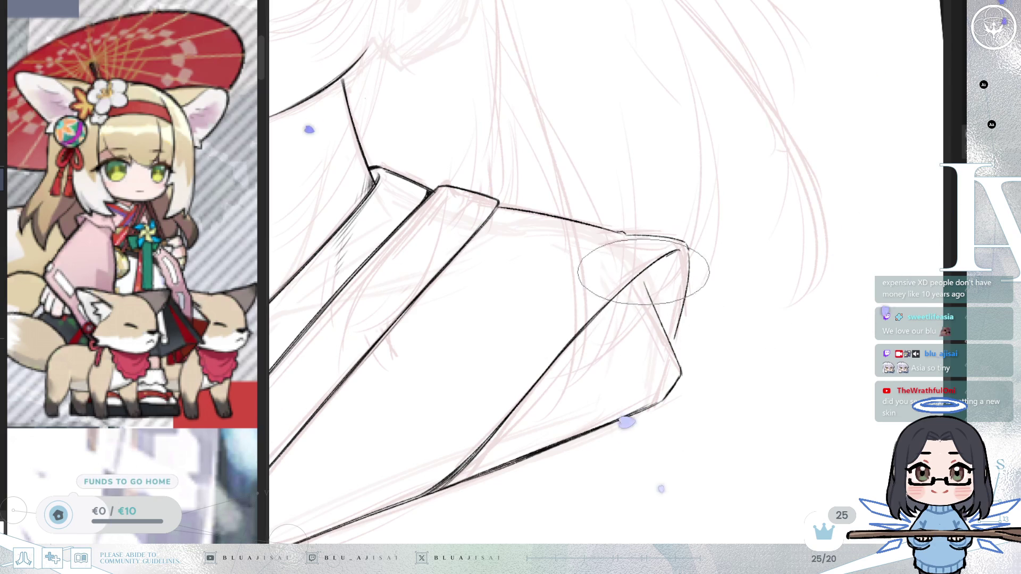
scroll(686, 266, down, 1)
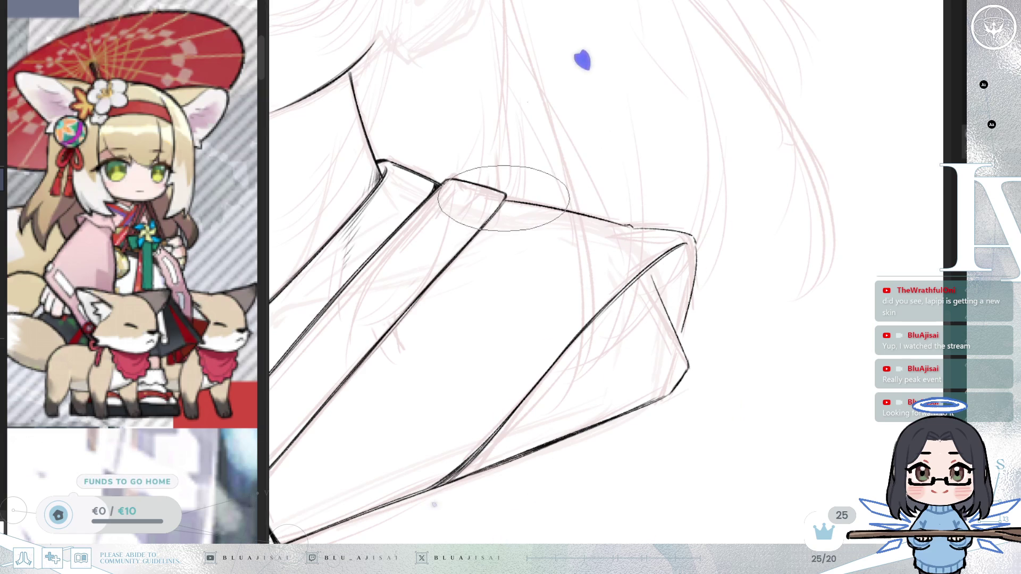
Darken the short diagonal line at the collar tip on a rotated, mirrored view.
key(m)
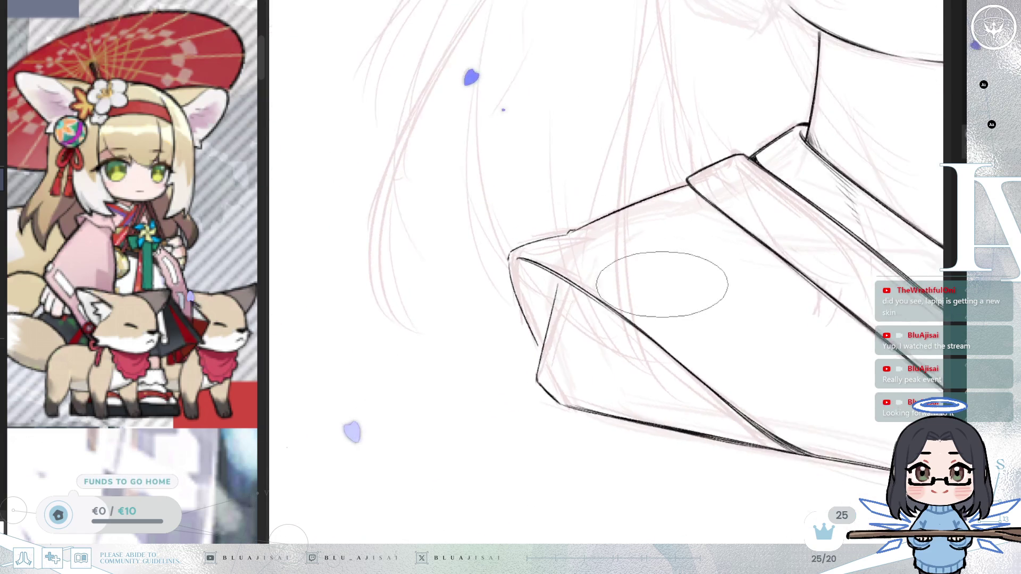
key(Delete)
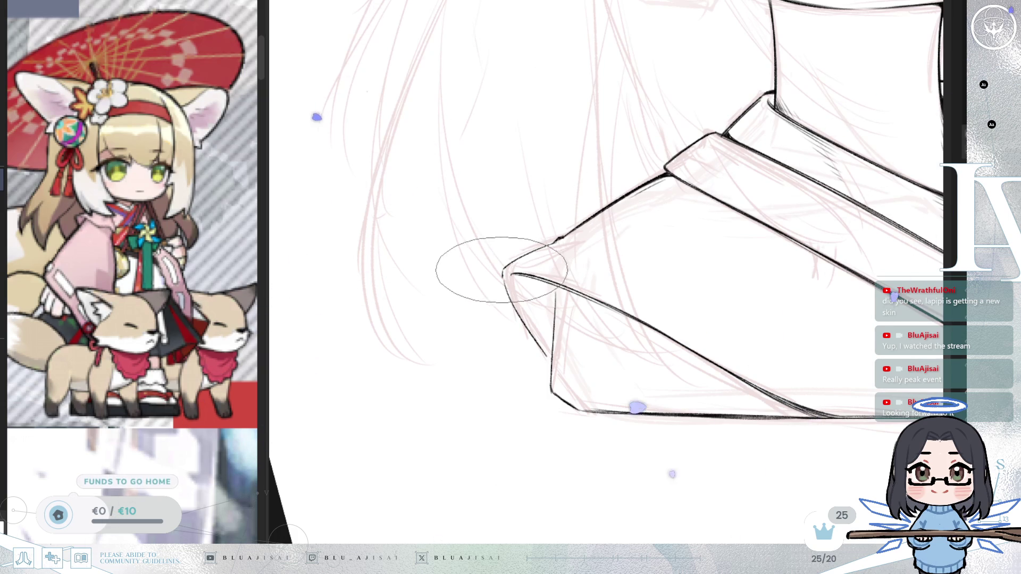
drag(555, 245, 766, 249)
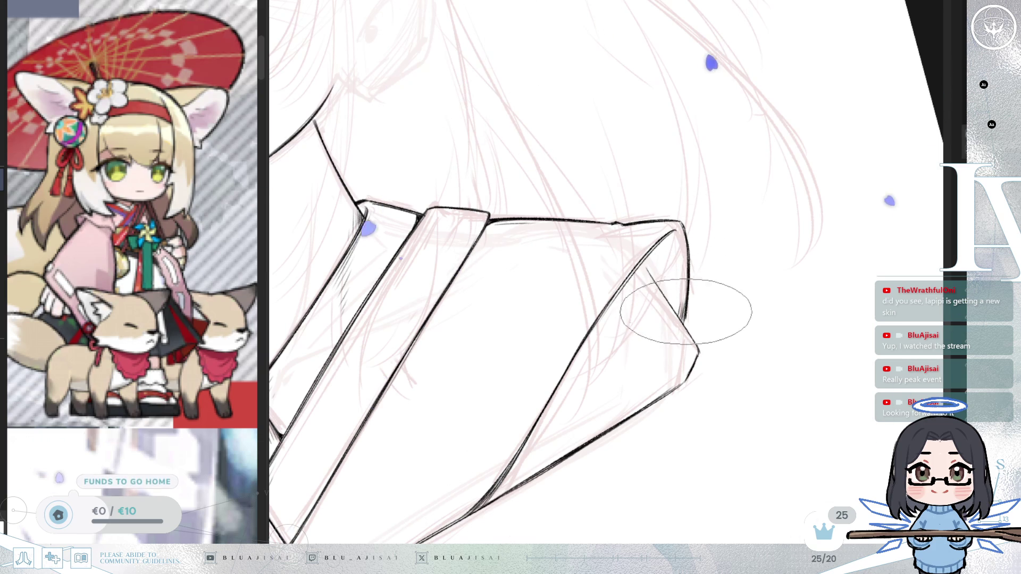
key(h)
drag(570, 265, 535, 313)
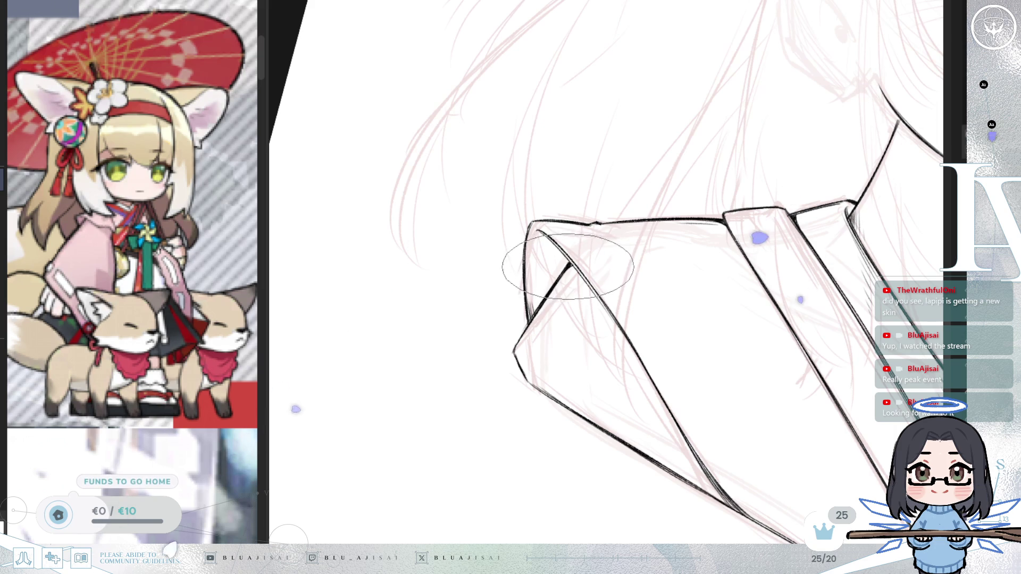
Hatch along the collar's inner diagonal at the shoulder tip.
drag(566, 304, 562, 326)
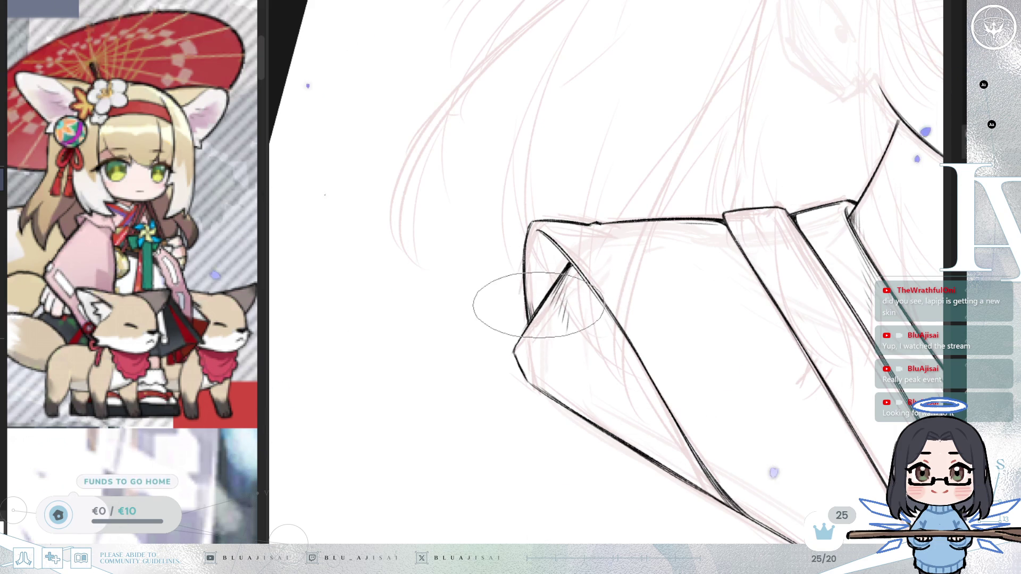
key(h)
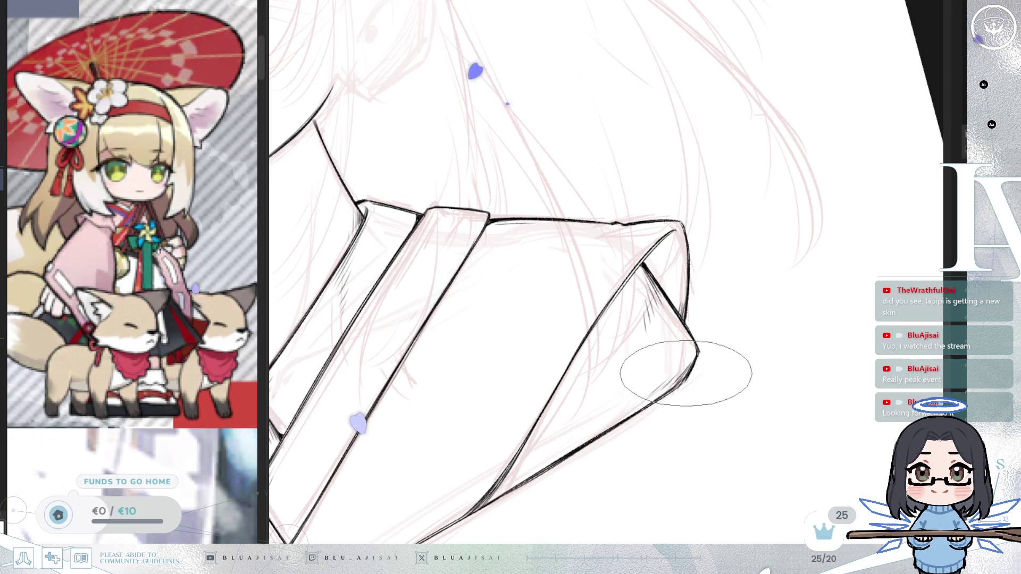
scroll(651, 403, down, 5)
scroll(768, 320, up, 5)
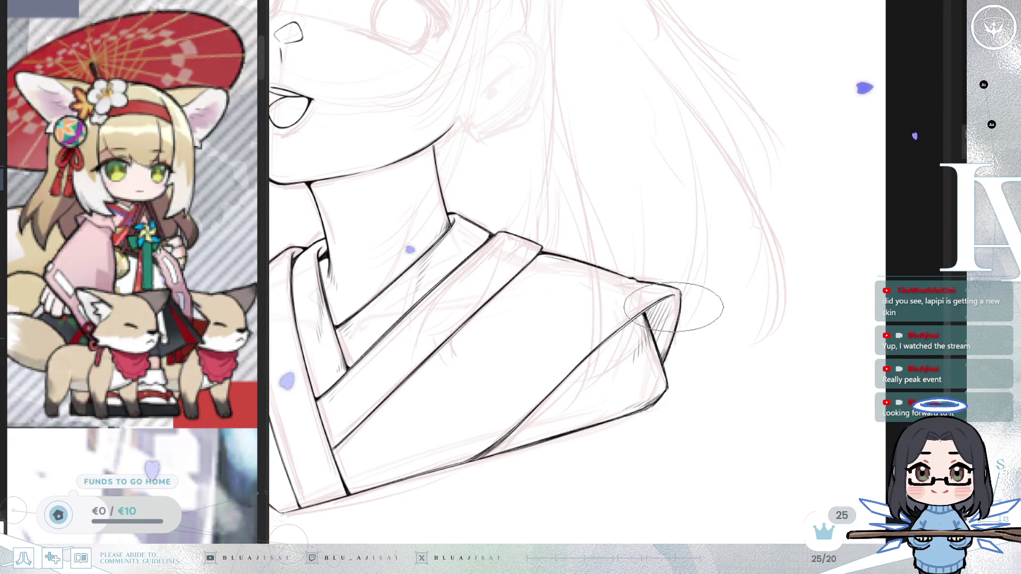
scroll(681, 319, down, 1)
scroll(726, 323, down, 1)
scroll(770, 305, up, 4)
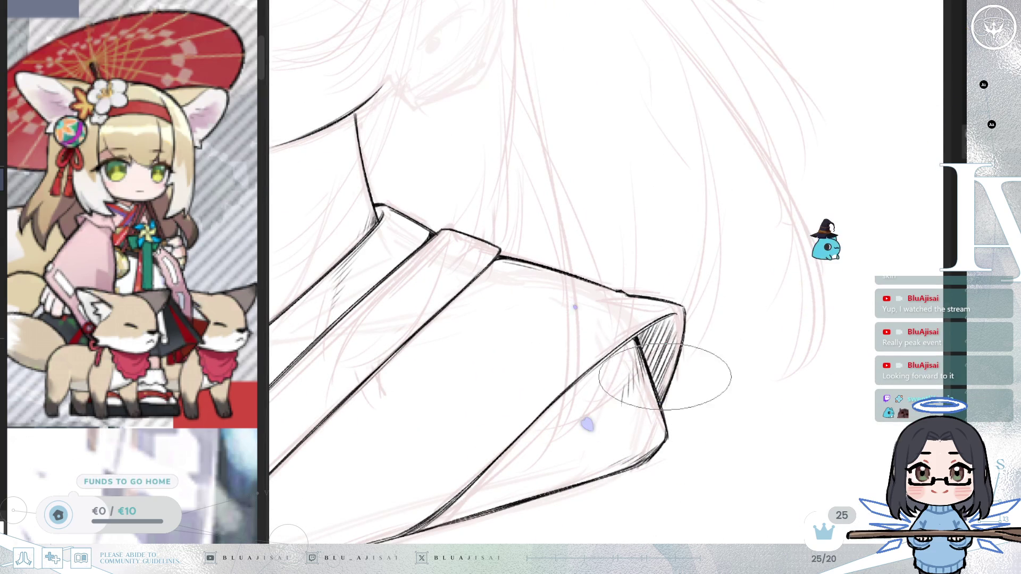
scroll(702, 371, down, 3)
scroll(707, 371, down, 2)
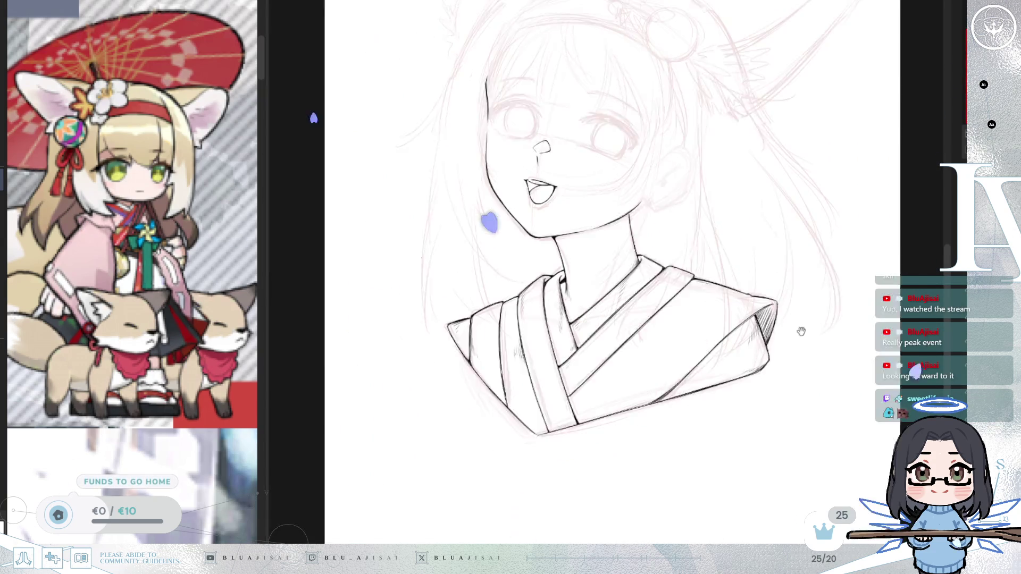
scroll(577, 241, up, 3)
scroll(576, 241, left, 2)
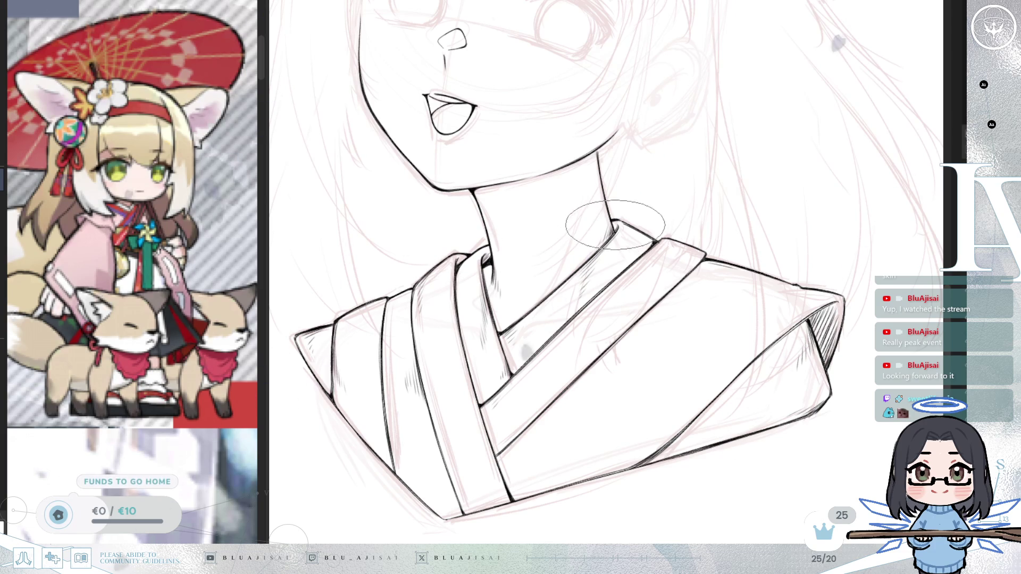
scroll(638, 218, down, 2)
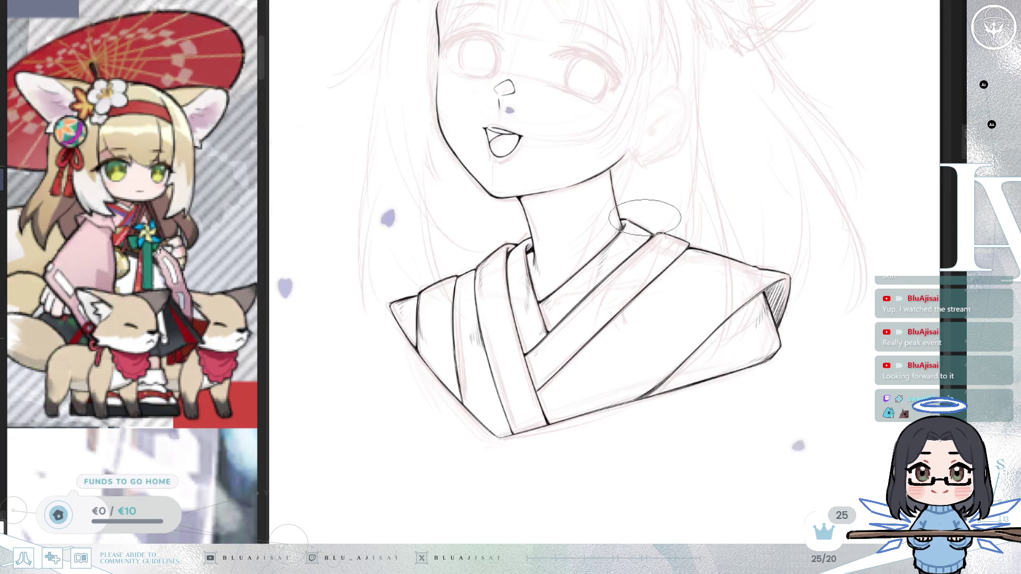
scroll(645, 217, down, 1)
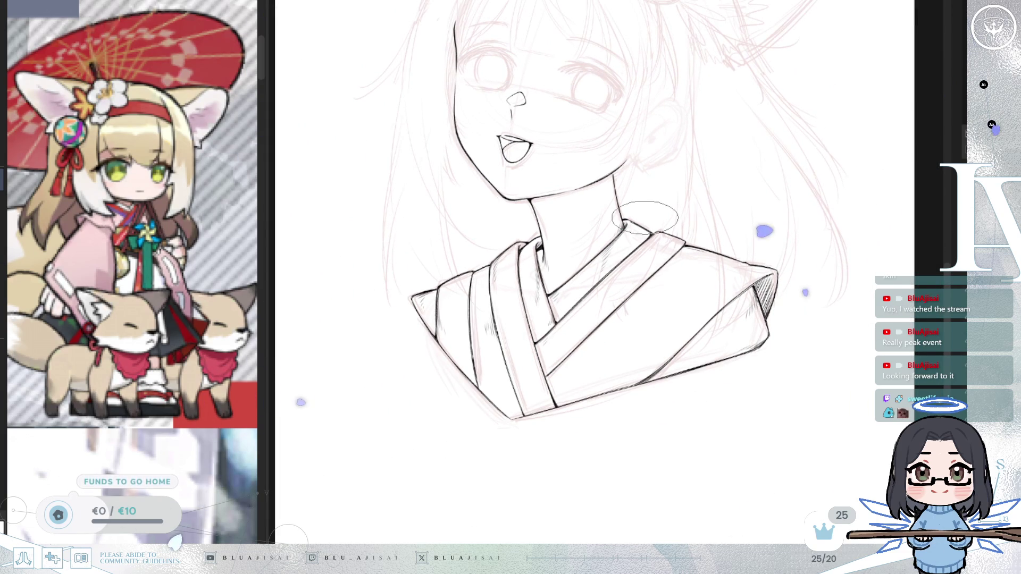
key(m)
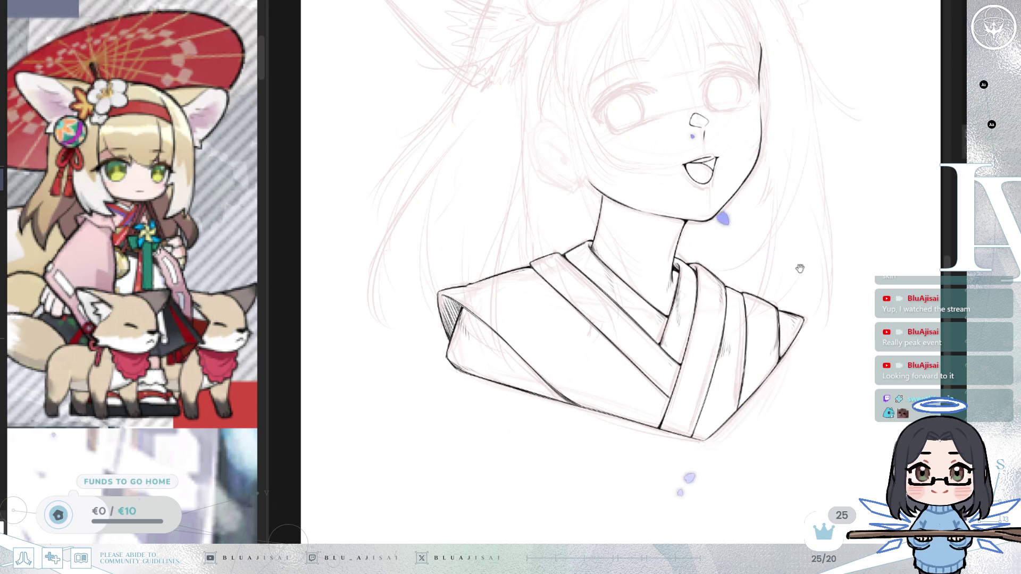
drag(798, 265, 786, 314)
scroll(785, 314, down, 3)
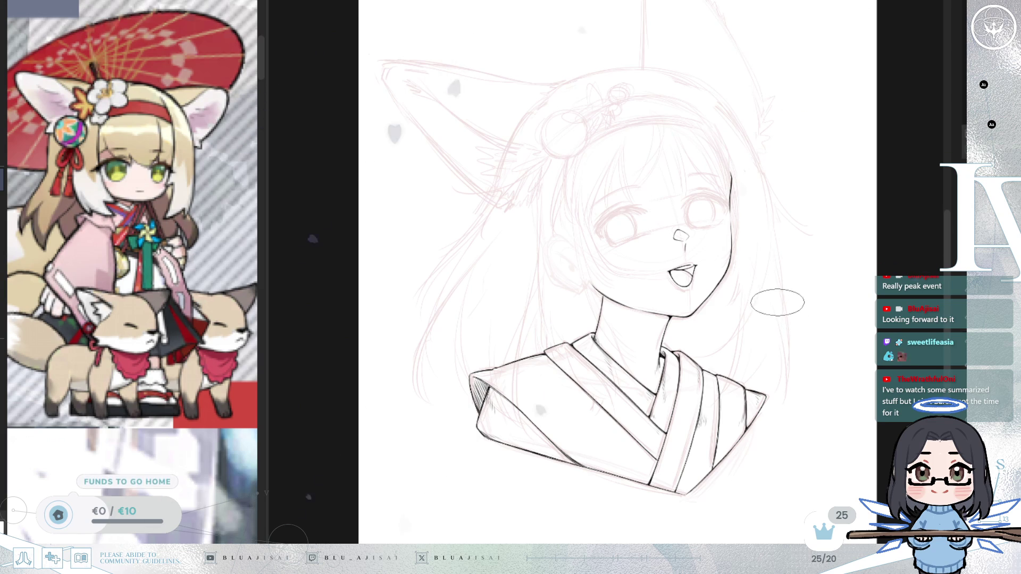
scroll(684, 422, up, 3)
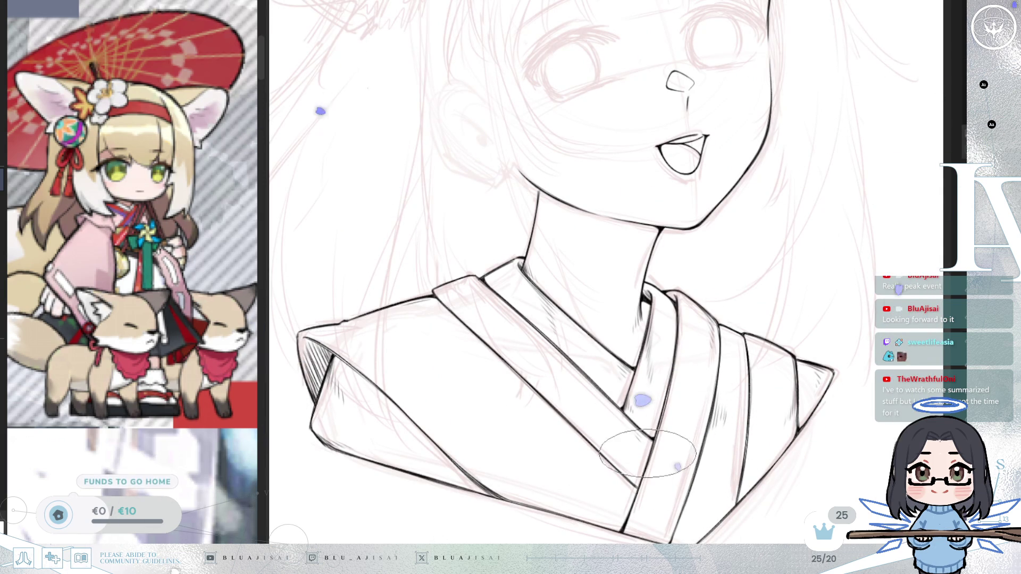
Hatch the lower kimono collar strip, rotating and mirroring the view for stroke angles.
drag(646, 487, 651, 511)
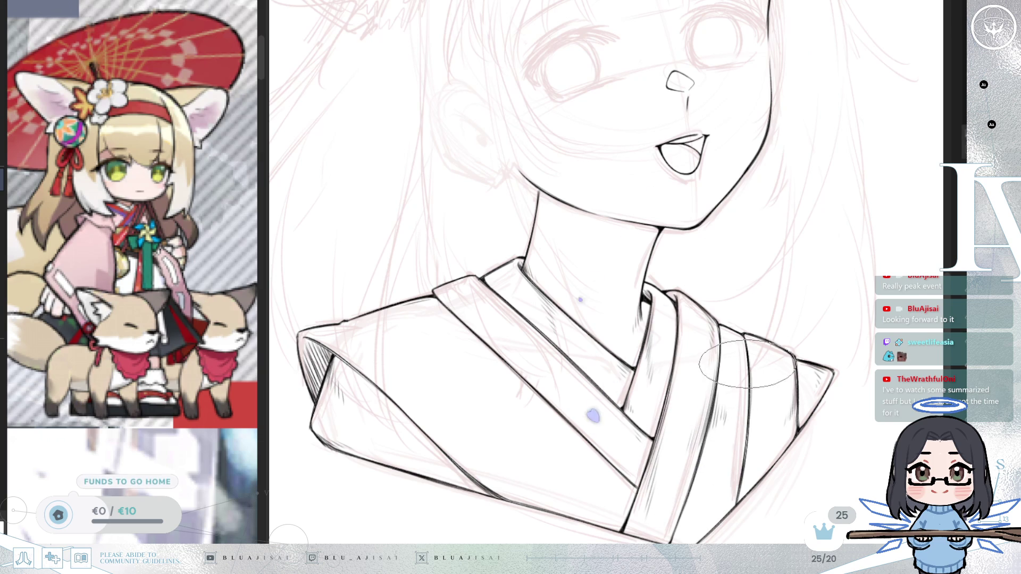
mouse_move(758, 423)
mouse_down()
mouse_move(706, 371)
mouse_move(492, 260)
mouse_up()
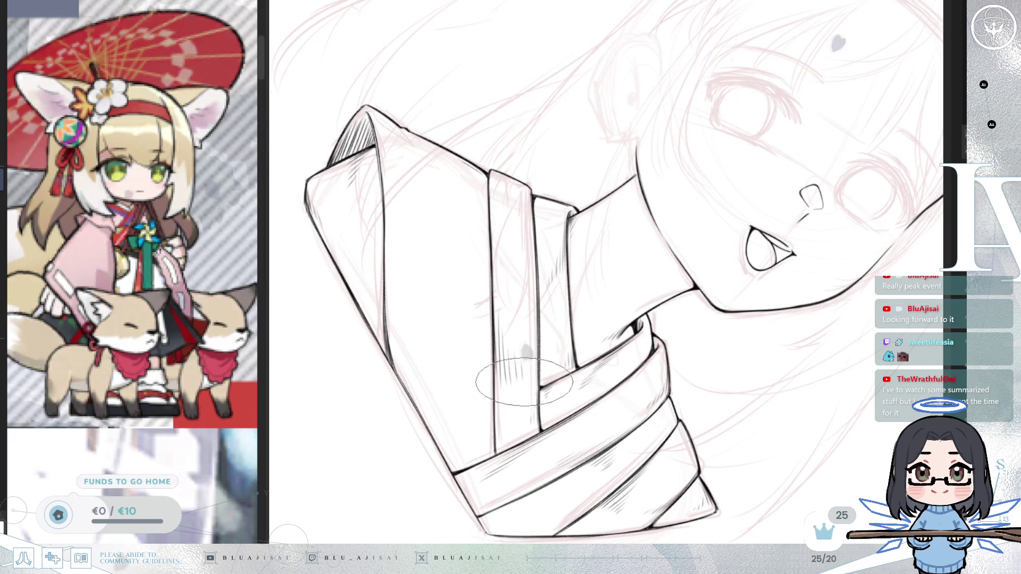
key(5)
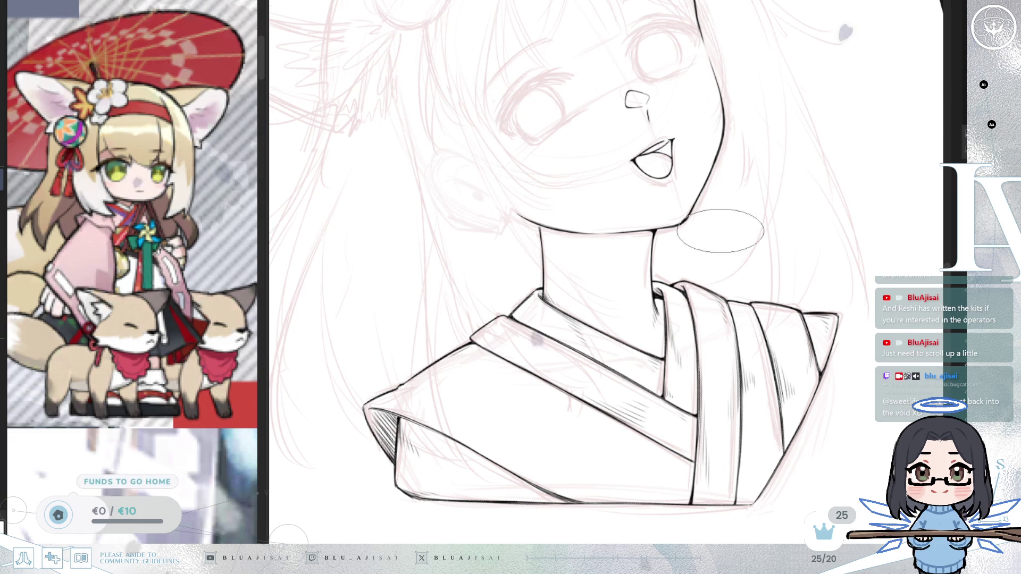
key(asciicircum)
key(ctrl+0)
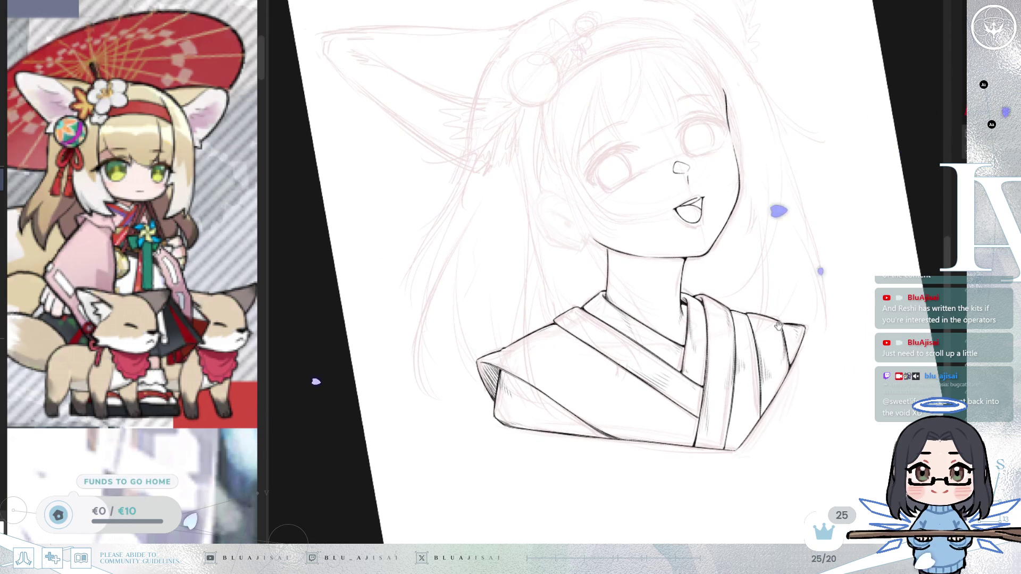
key(minus)
key(asciicircum)
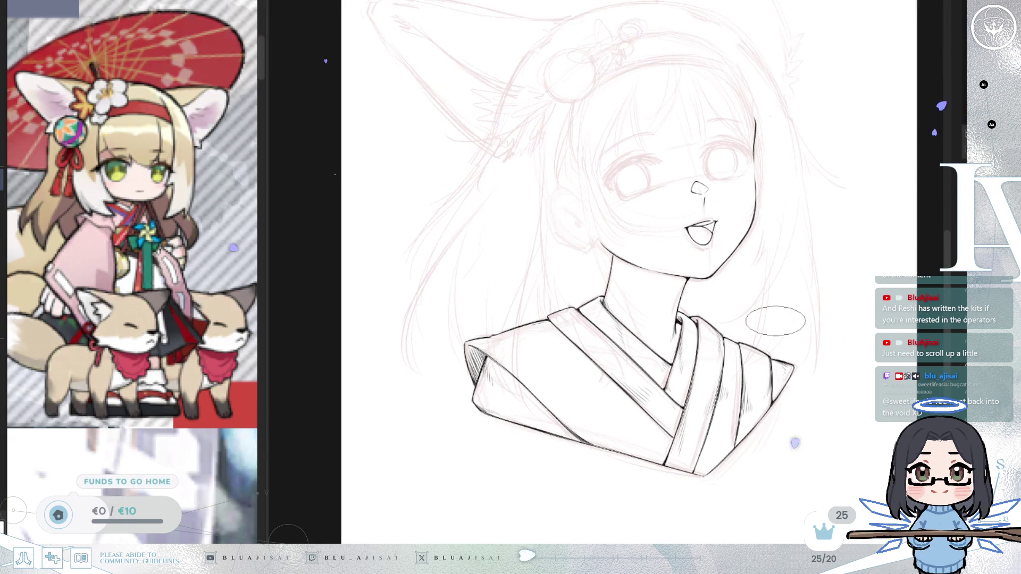
key(m)
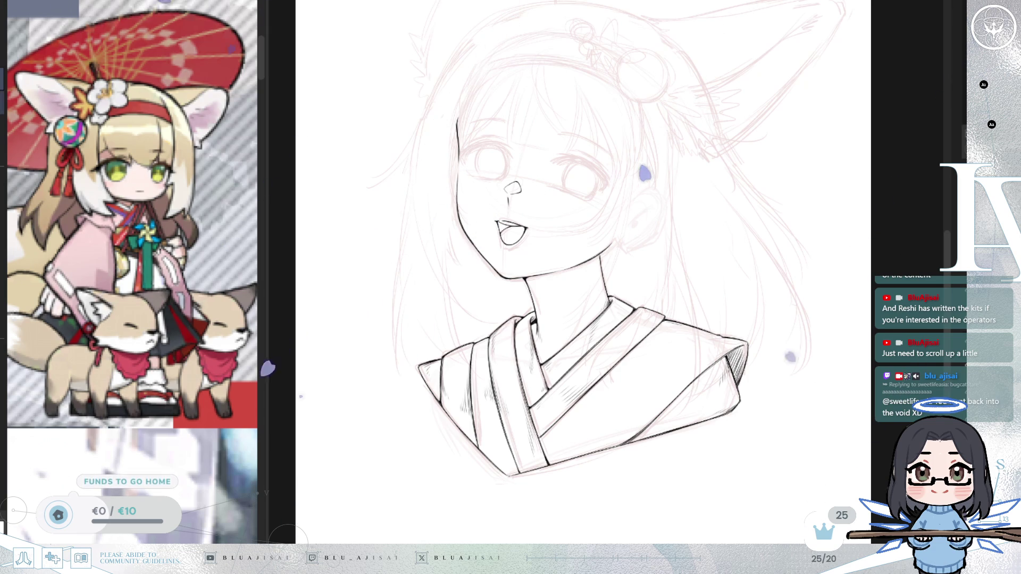
Lasso around the kimono bust, turning the view sideways and back upright.
mouse_move(512, 299)
mouse_down()
mouse_move(404, 340)
mouse_move(524, 489)
mouse_move(752, 421)
mouse_move(705, 286)
mouse_move(555, 301)
mouse_up()
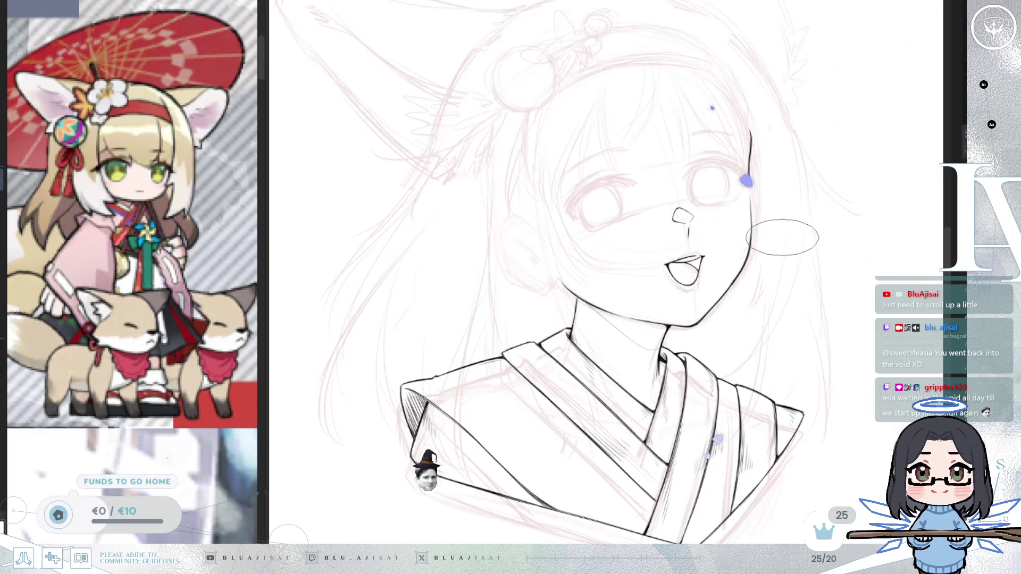
key(6)
key(6)
key(6)
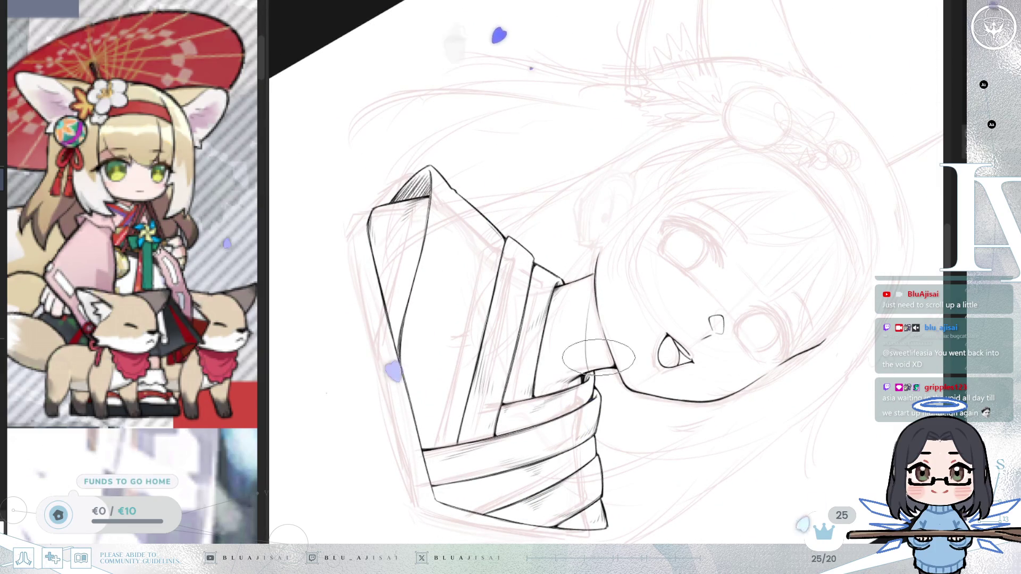
key(4)
key(4)
key(4)
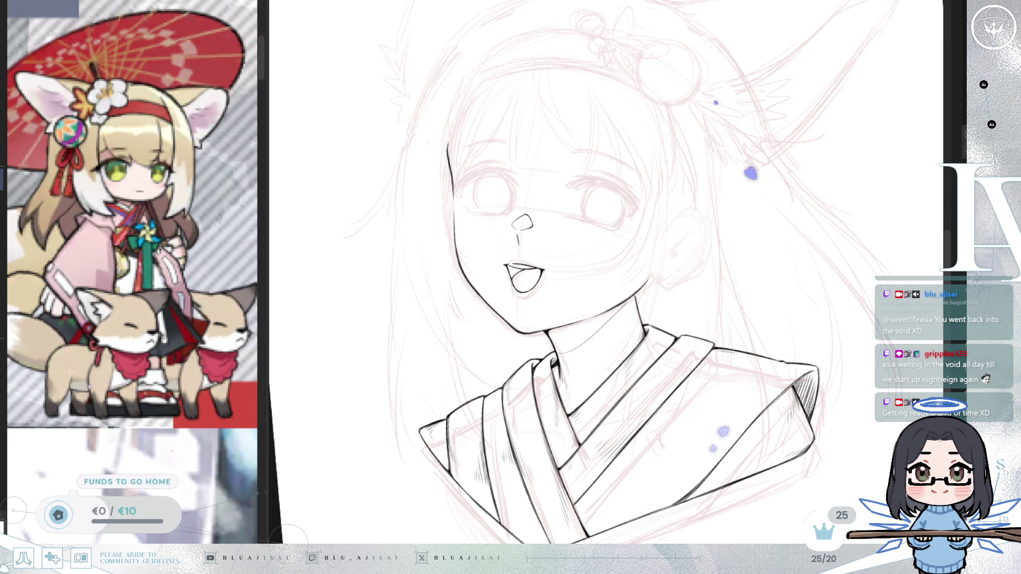
scroll(677, 321, up, 3)
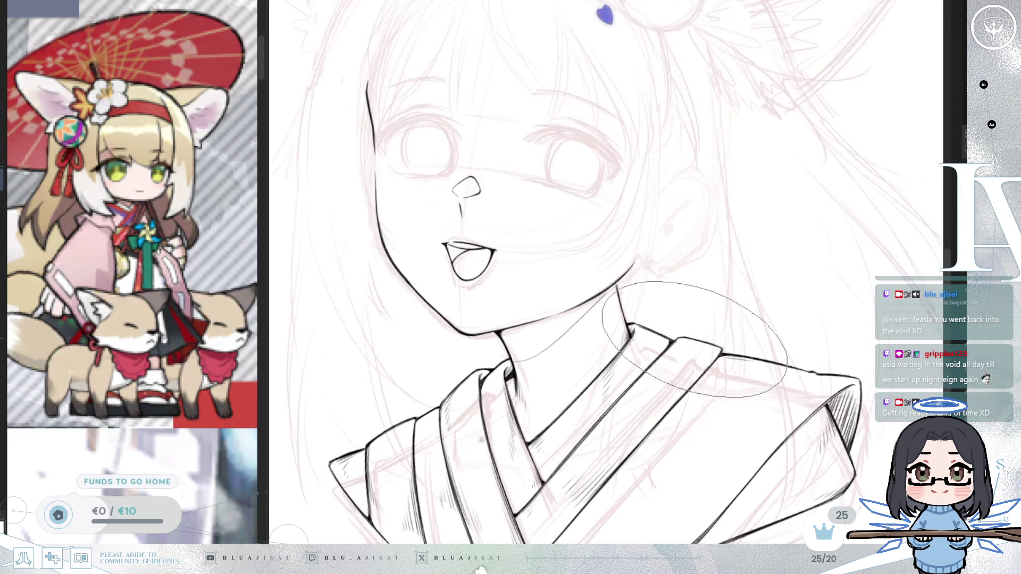
Hatch the neck shadow under the jaw, undoing the stroke past the neck line.
drag(695, 373, 746, 384)
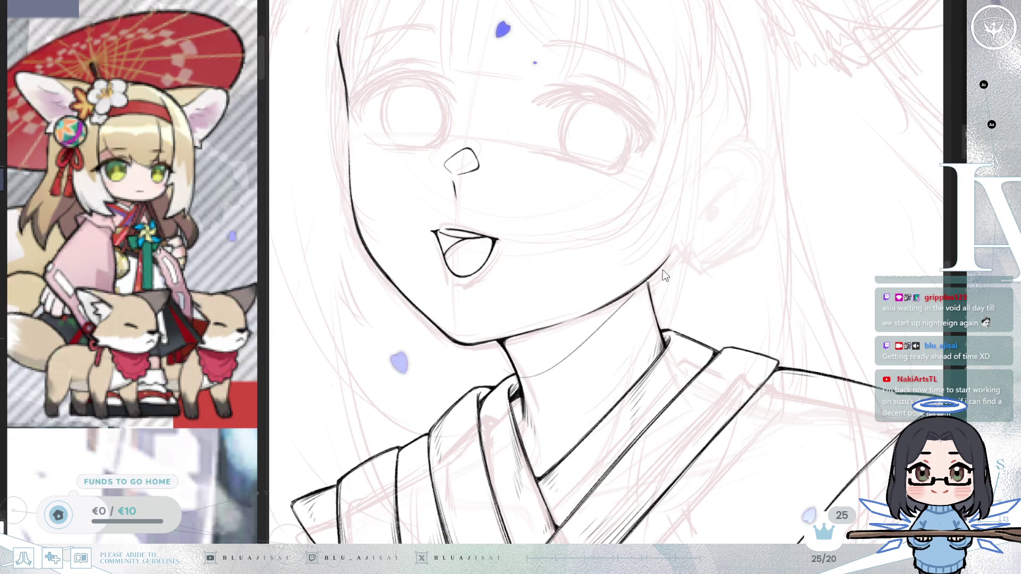
mouse_move(553, 128)
mouse_down()
mouse_move(669, 263)
mouse_move(671, 213)
mouse_move(708, 266)
mouse_up()
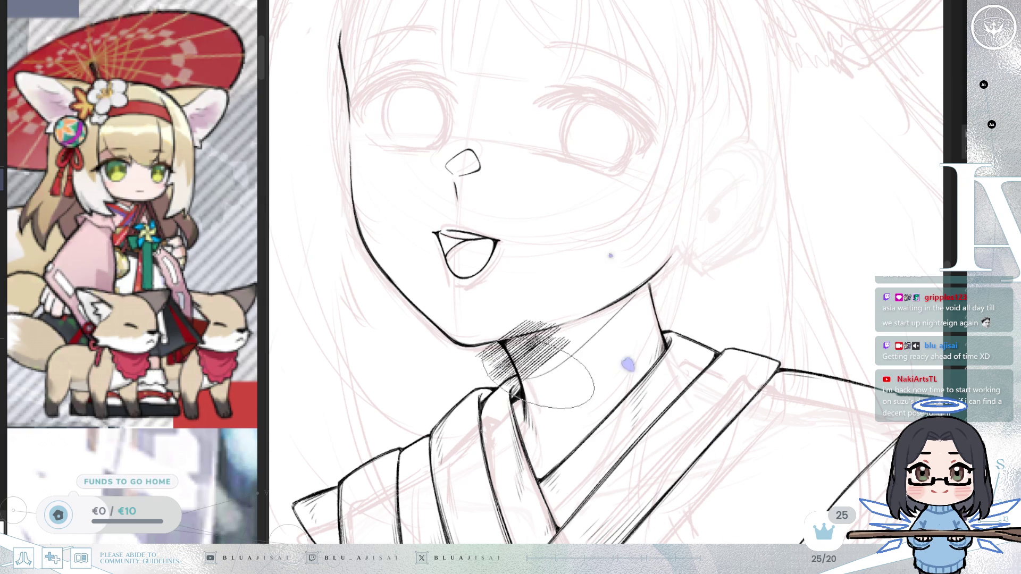
drag(574, 360, 612, 304)
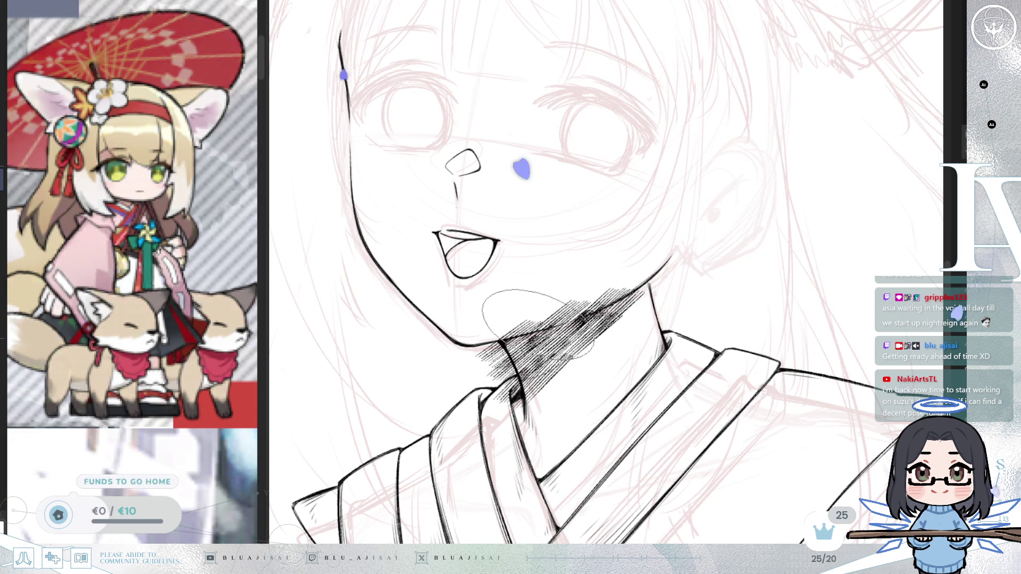
drag(540, 322, 535, 343)
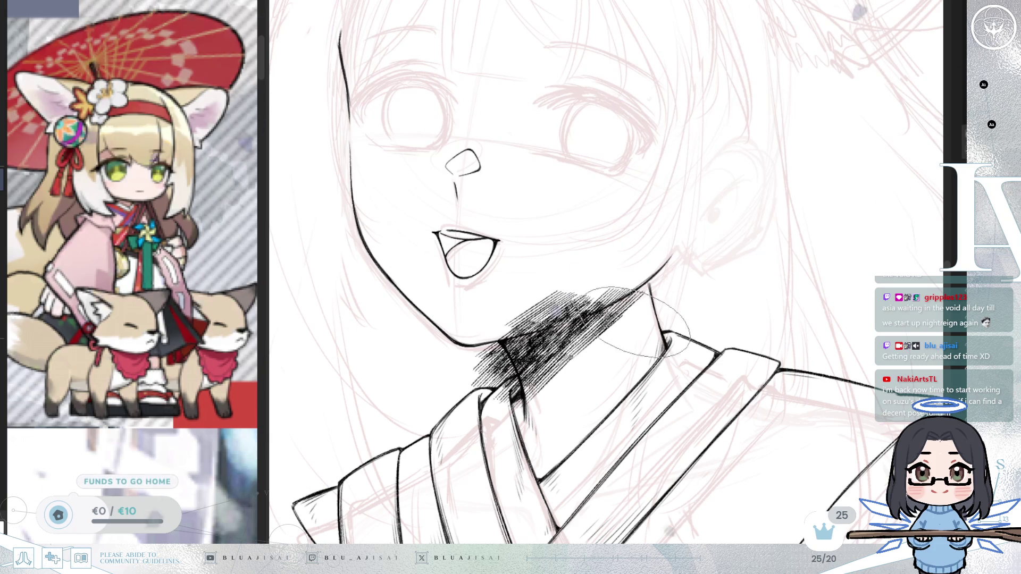
drag(680, 309, 633, 293)
key(ctrl+z)
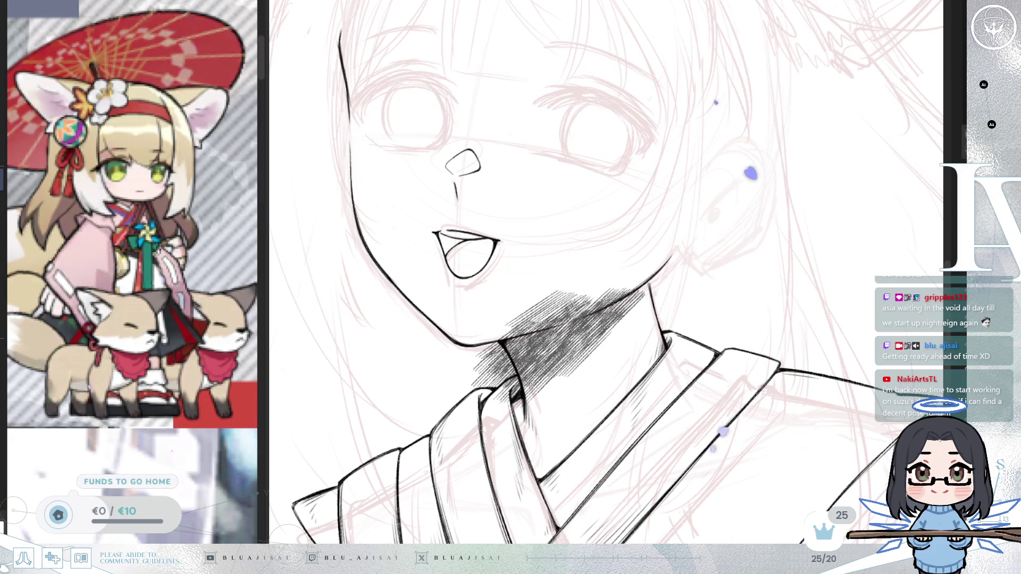
scroll(456, 377, up, 3)
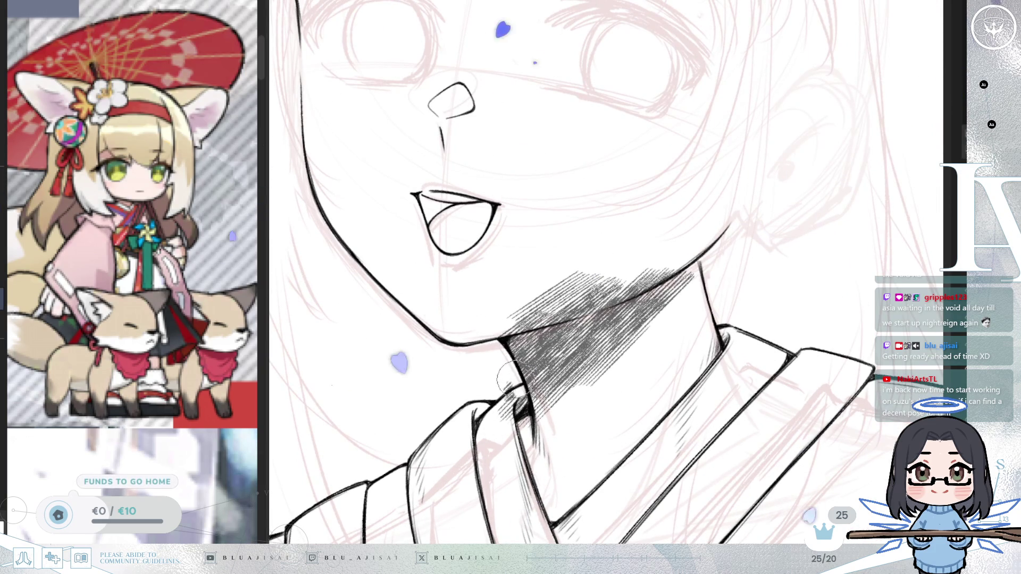
Clean the hatching along the chin and jaw line edge.
key(minus)
drag(568, 337, 517, 378)
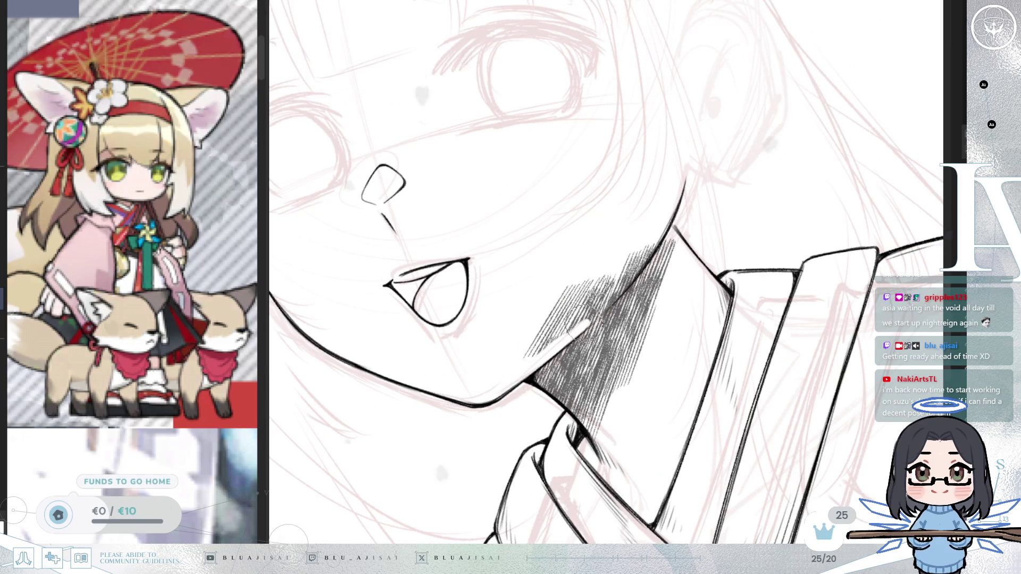
mouse_move(591, 329)
mouse_down()
mouse_move(649, 244)
mouse_move(601, 298)
mouse_move(563, 319)
mouse_move(631, 246)
mouse_move(567, 307)
mouse_up()
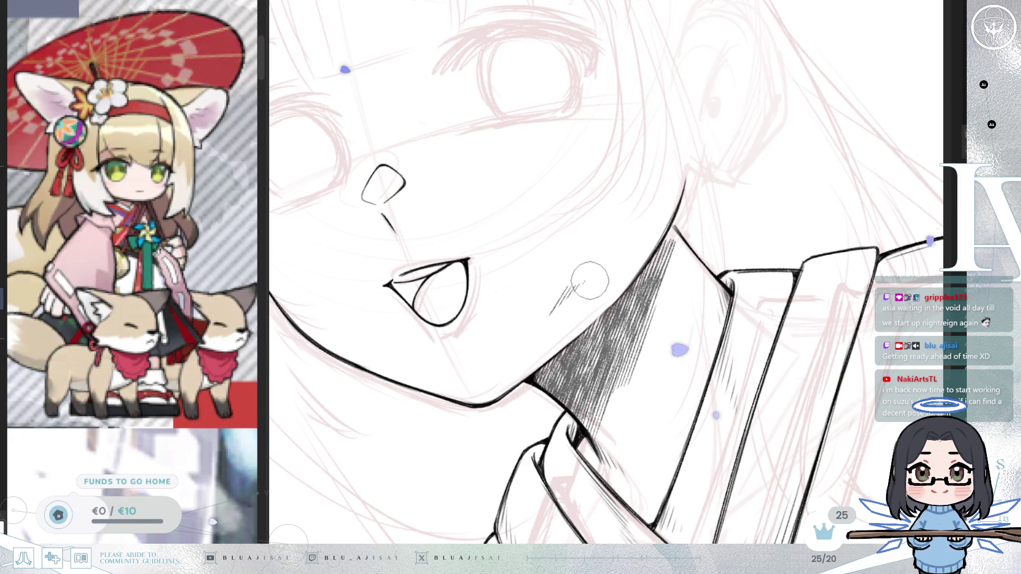
key(ctrl+at)
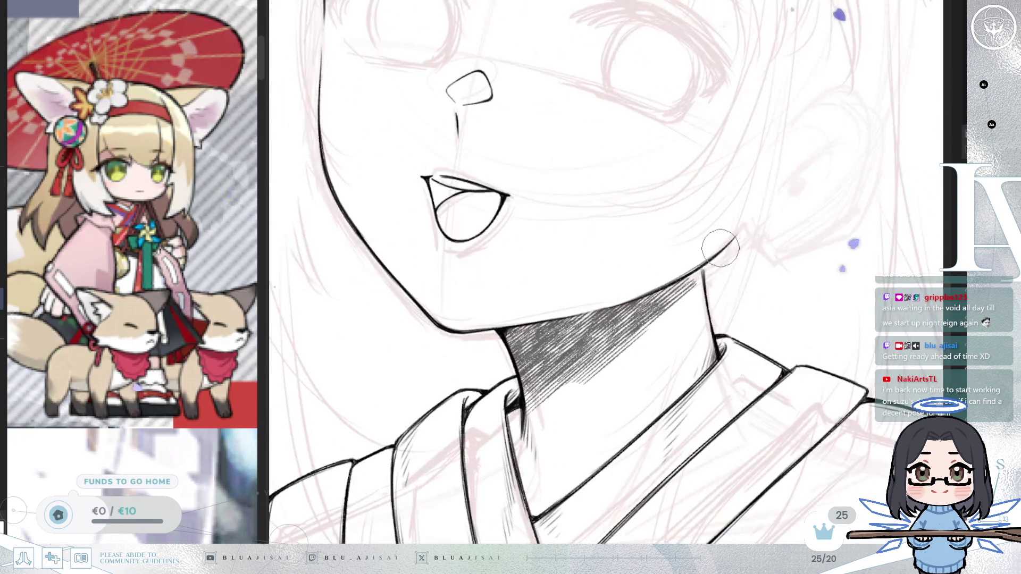
scroll(720, 248, down, 2)
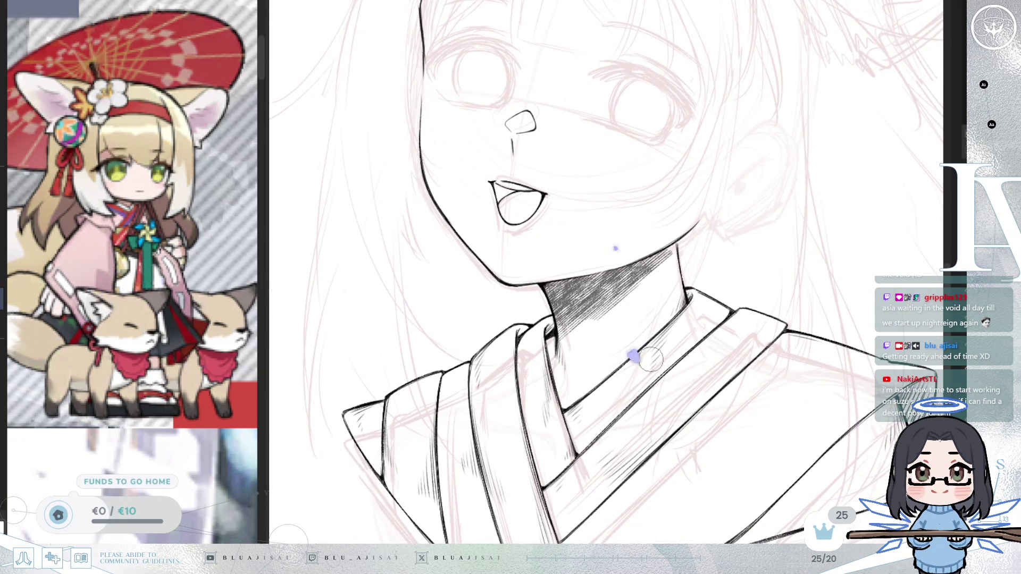
scroll(572, 346, up, 2)
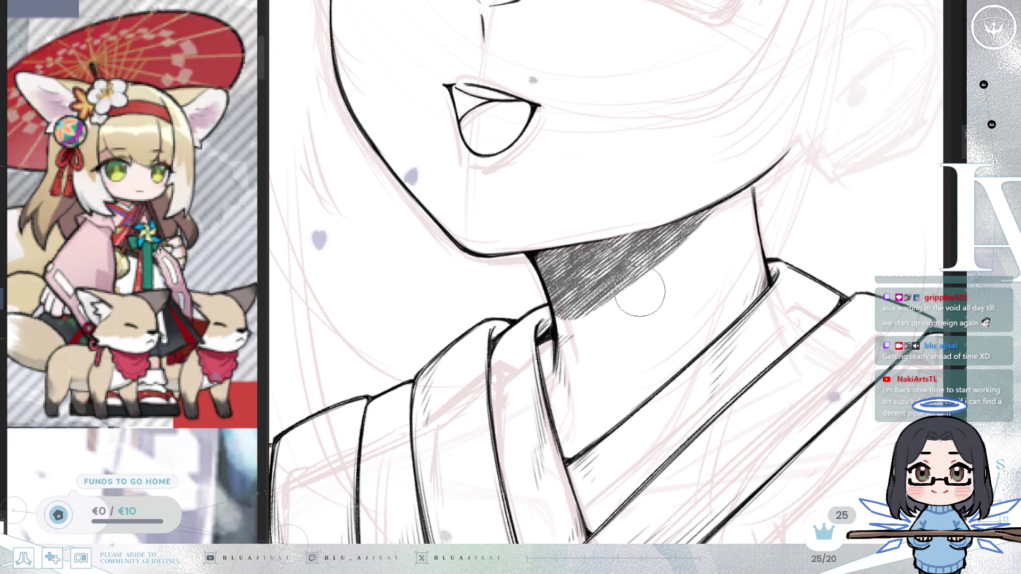
Select around the neck shading, undo stray hatching above the jaw, and recentre the face.
key(asciicircum)
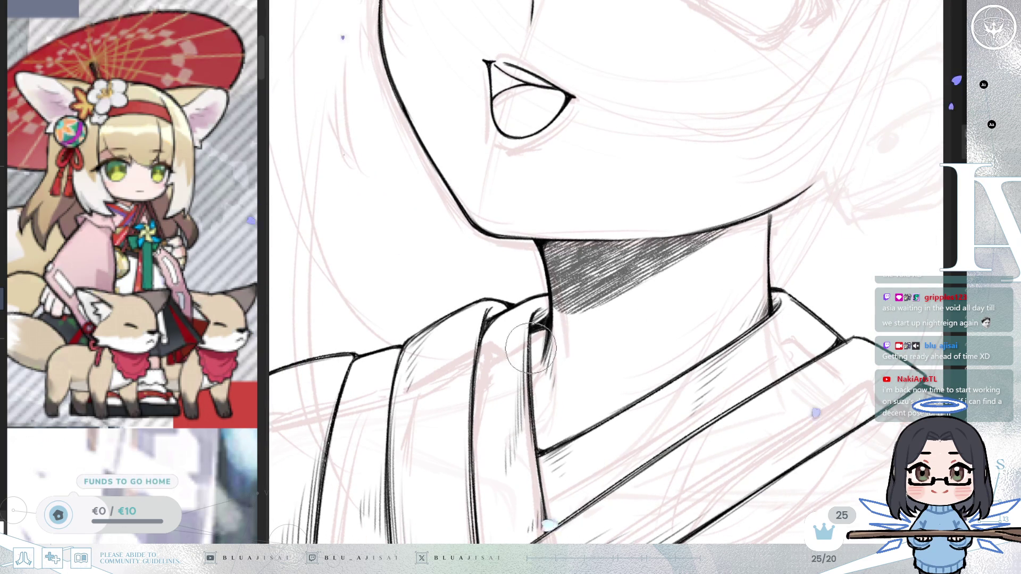
drag(537, 242, 541, 256)
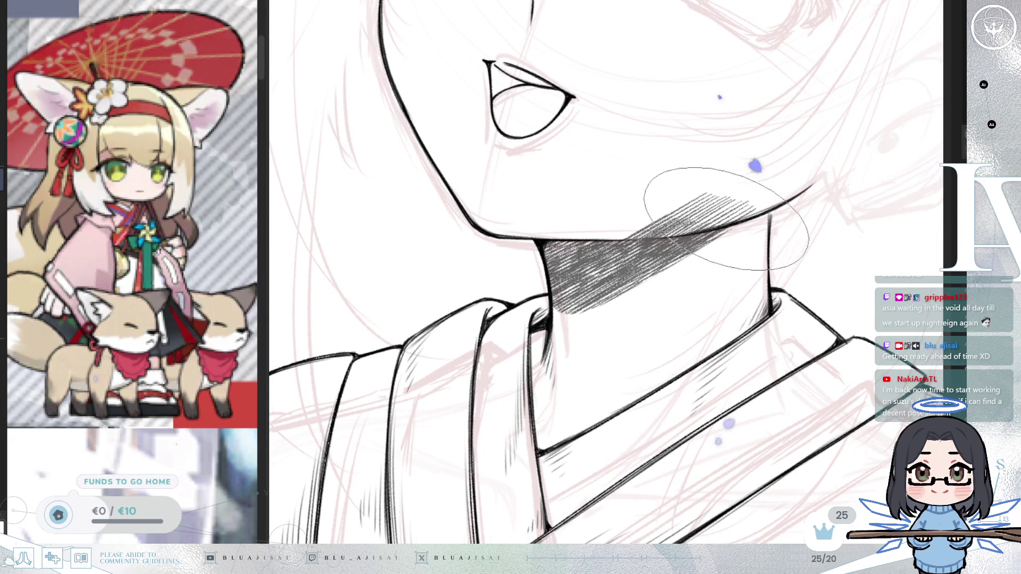
mouse_move(691, 233)
mouse_down()
mouse_move(718, 213)
mouse_move(708, 250)
mouse_up()
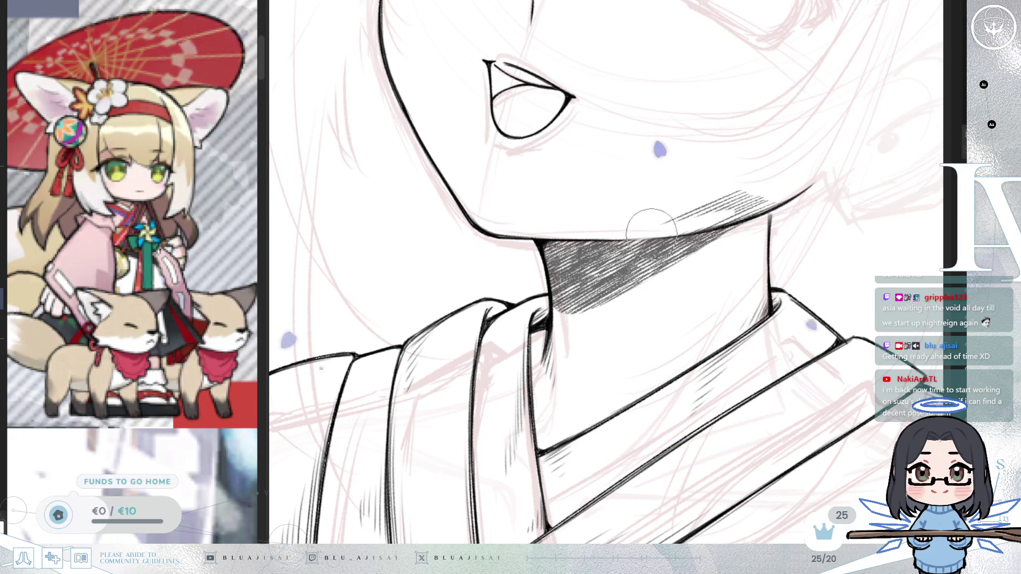
key(ctrl+z)
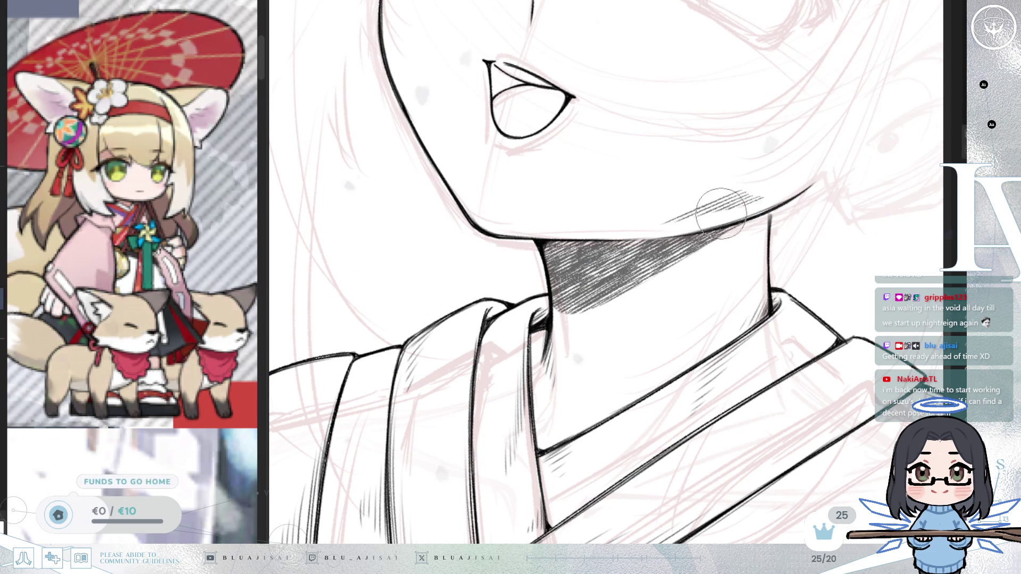
scroll(607, 266, down, 2)
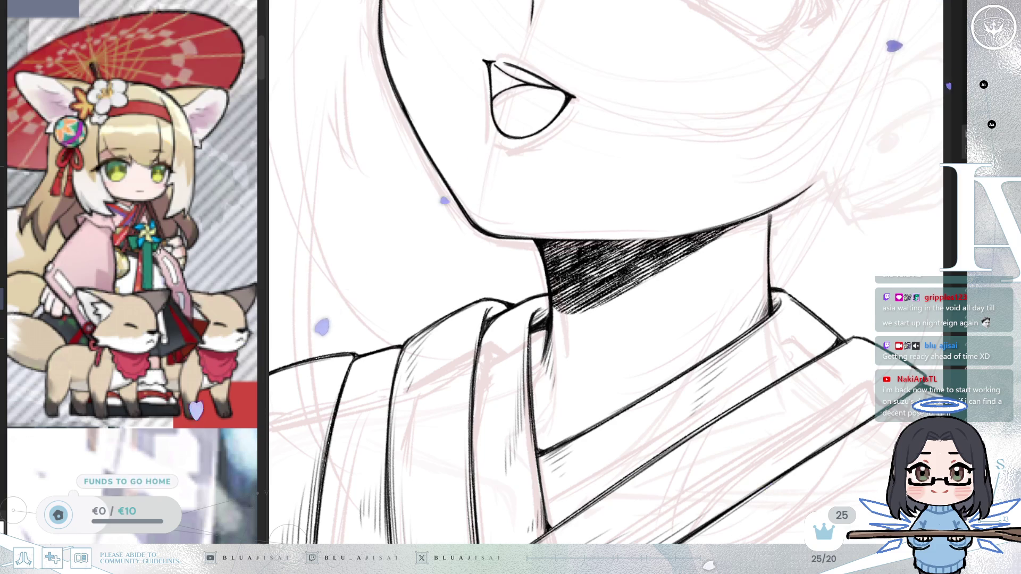
scroll(842, 175, down, 3)
drag(794, 264, 654, 420)
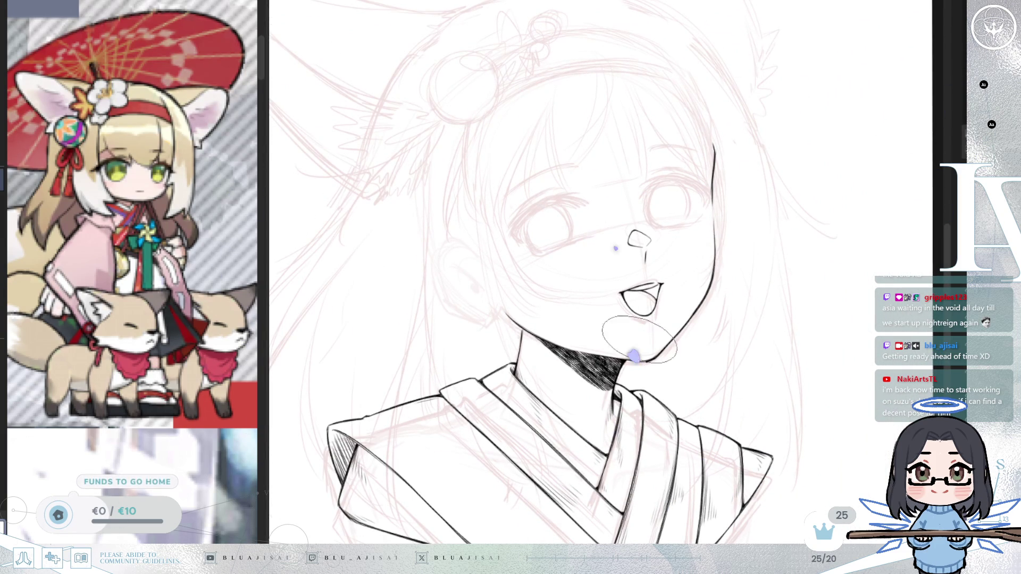
Deepen the hatched shadow under the chin, checking it mirrored and zoomed out to the bust.
mouse_move(606, 313)
mouse_down()
mouse_move(605, 383)
mouse_move(624, 383)
mouse_move(638, 358)
mouse_move(612, 372)
mouse_move(660, 351)
mouse_up()
scroll(611, 375, up, 2)
mouse_move(585, 373)
mouse_down()
mouse_move(581, 381)
mouse_move(604, 353)
mouse_move(592, 383)
mouse_move(610, 355)
mouse_move(612, 367)
mouse_move(543, 388)
mouse_move(632, 344)
mouse_up()
key(m)
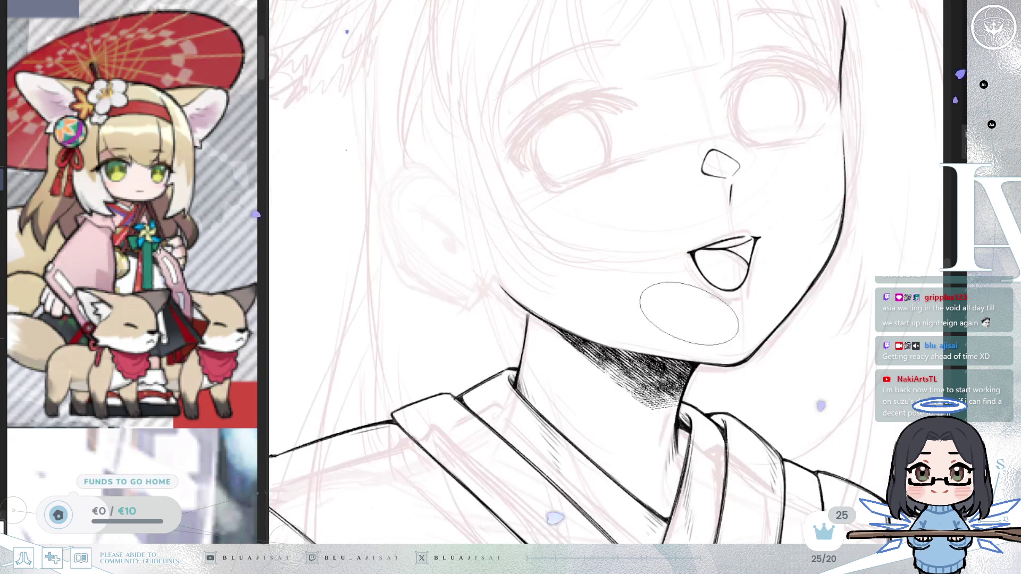
key(End)
key(End)
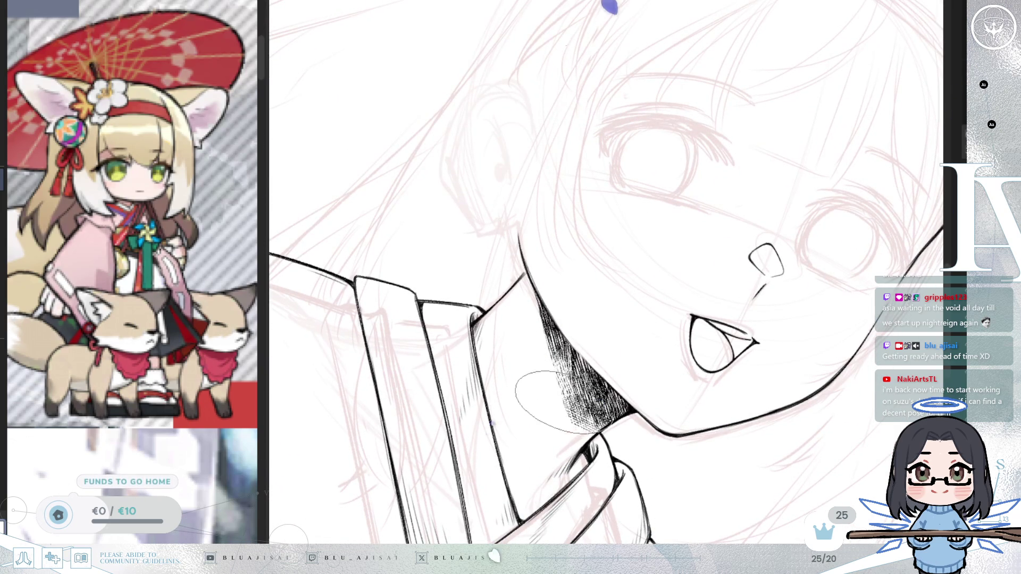
key(5)
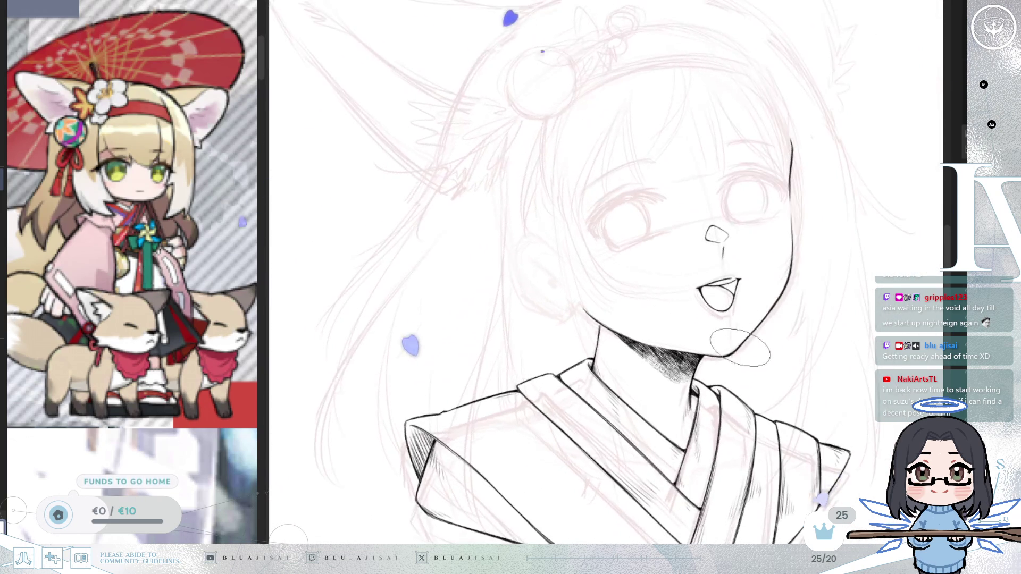
key(minus)
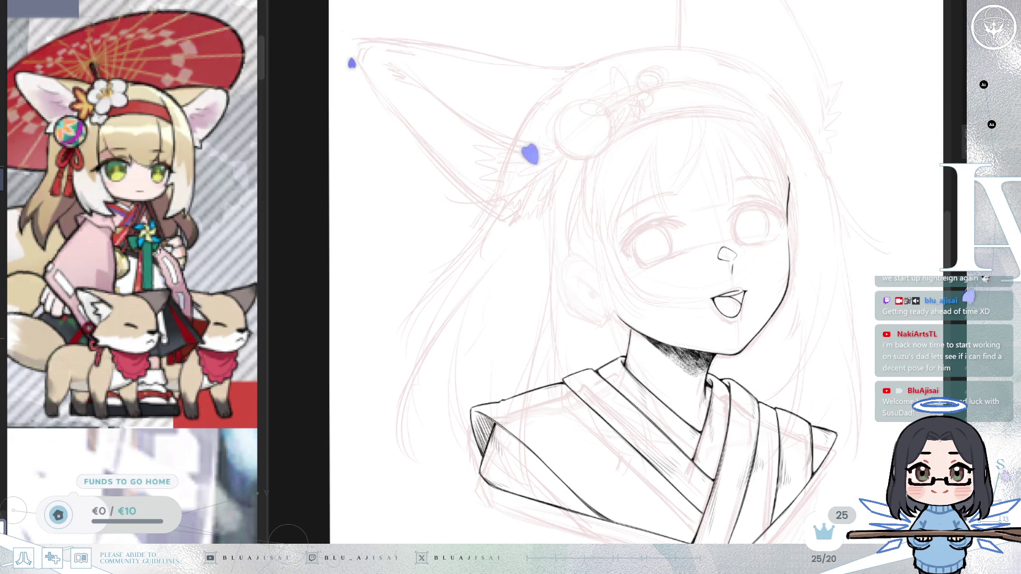
Zoom into the eyes and nose, then ink a lash line across the top of the right eye.
scroll(779, 398, up, 5)
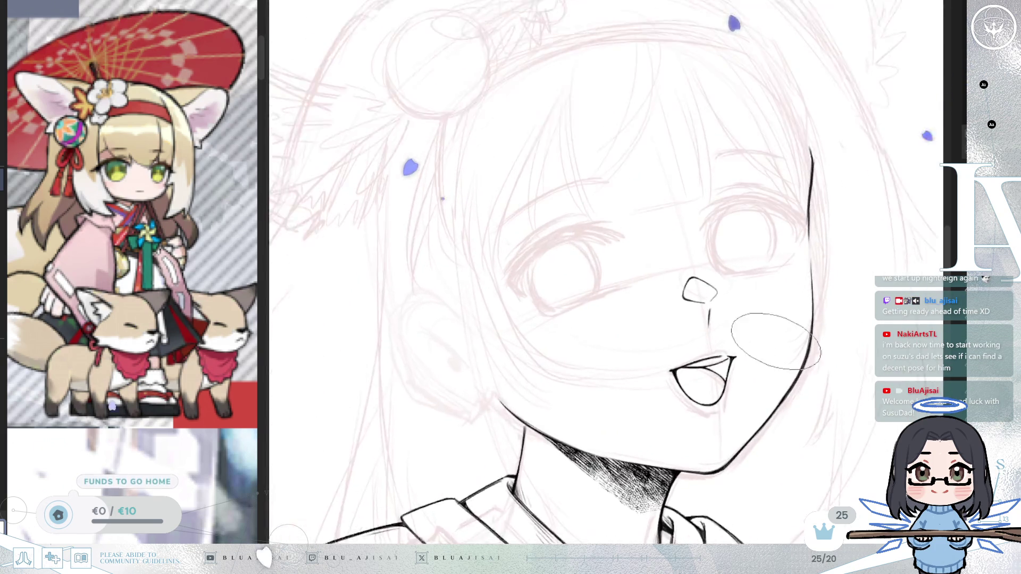
drag(779, 398, 778, 413)
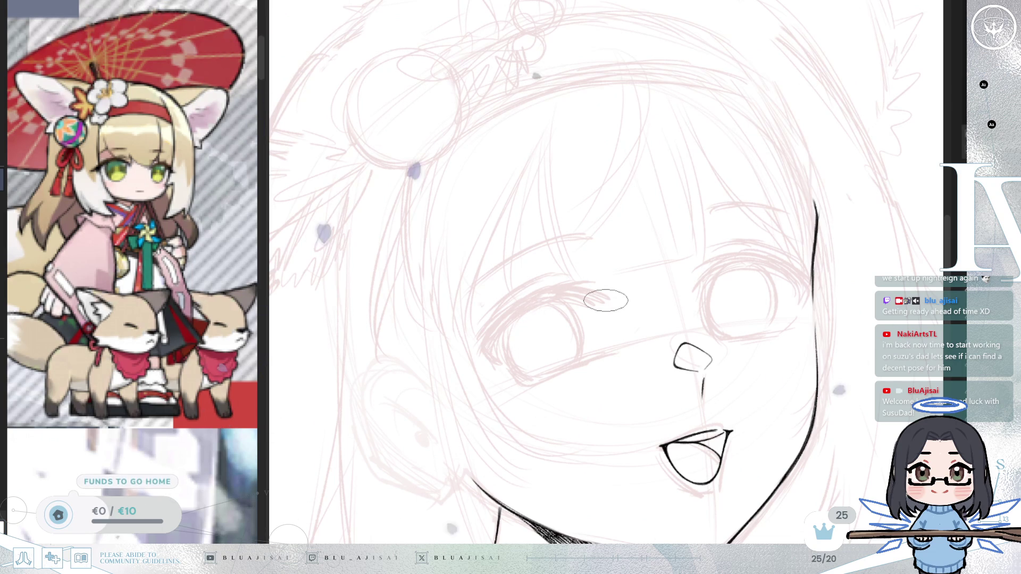
scroll(749, 261, up, 3)
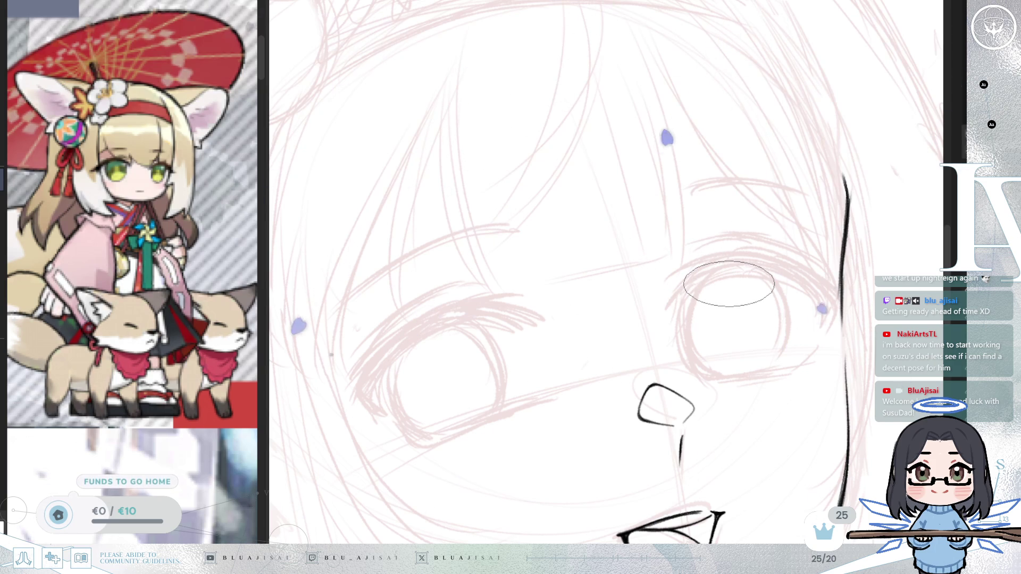
scroll(729, 296, up, 3)
drag(713, 303, 707, 228)
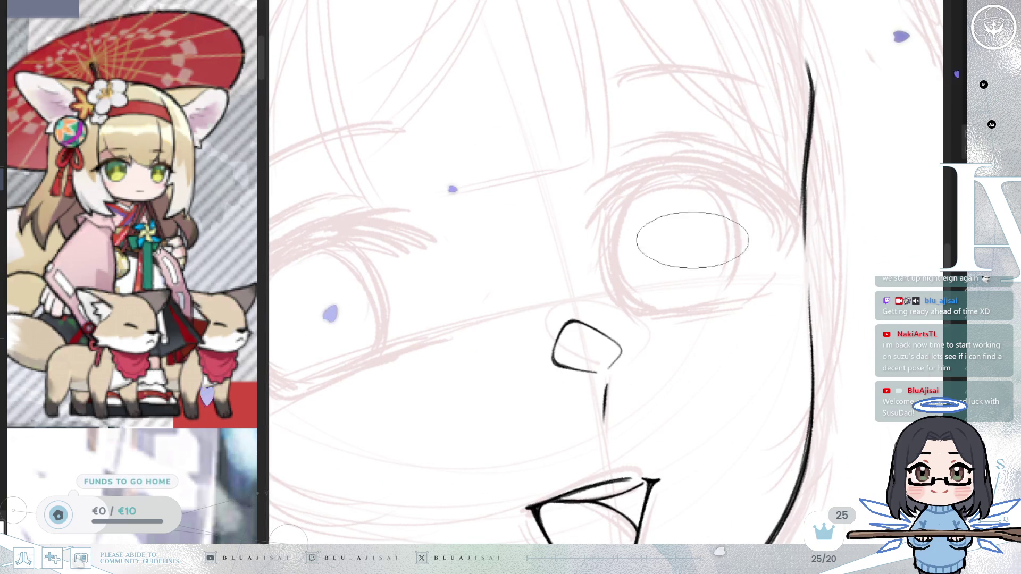
scroll(752, 159, down, 2)
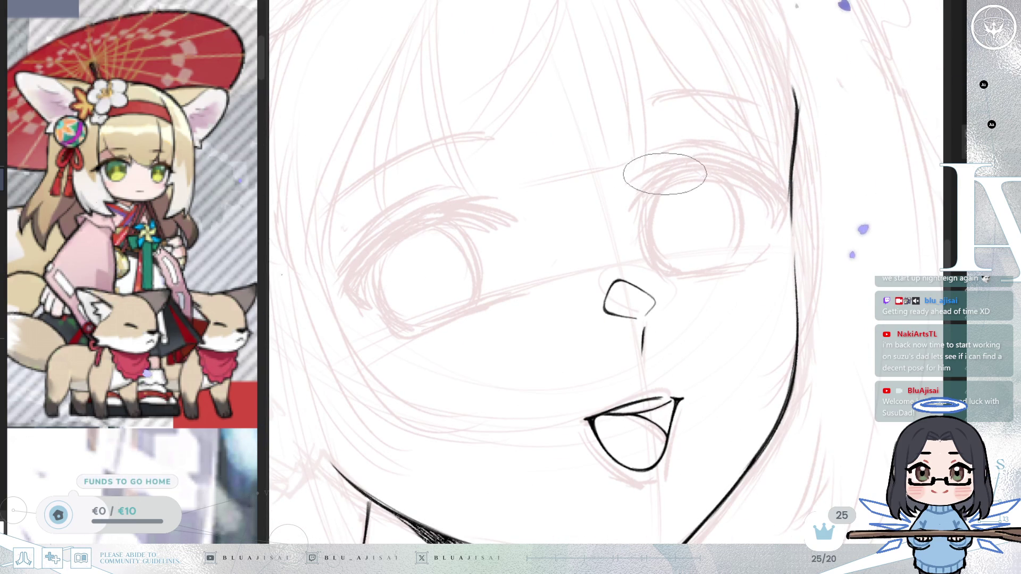
drag(665, 172, 672, 163)
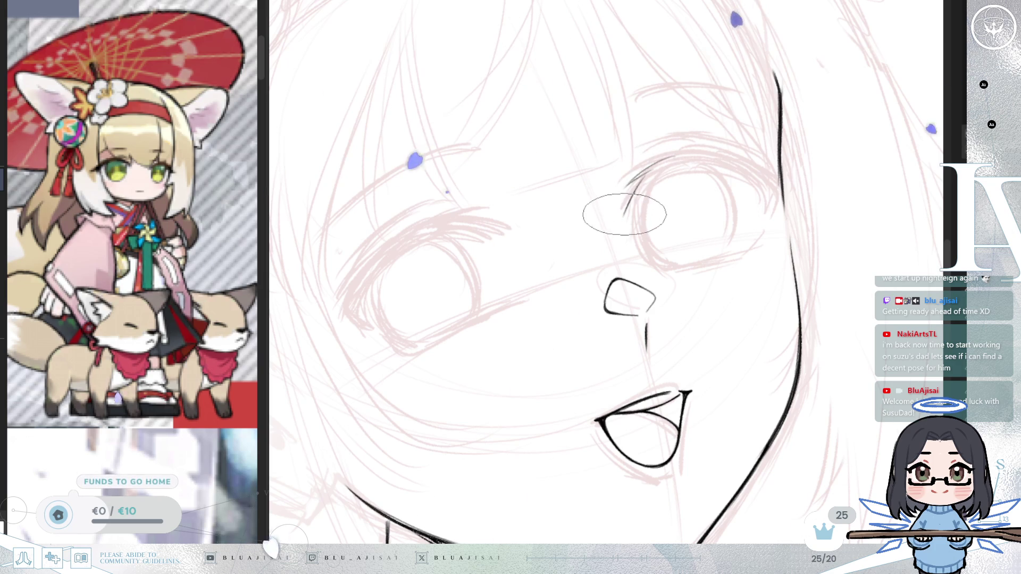
drag(627, 186, 696, 170)
Widen the reference image panel and zoom it onto the wolf girl's eyes and mouth.
drag(264, 60, 378, 60)
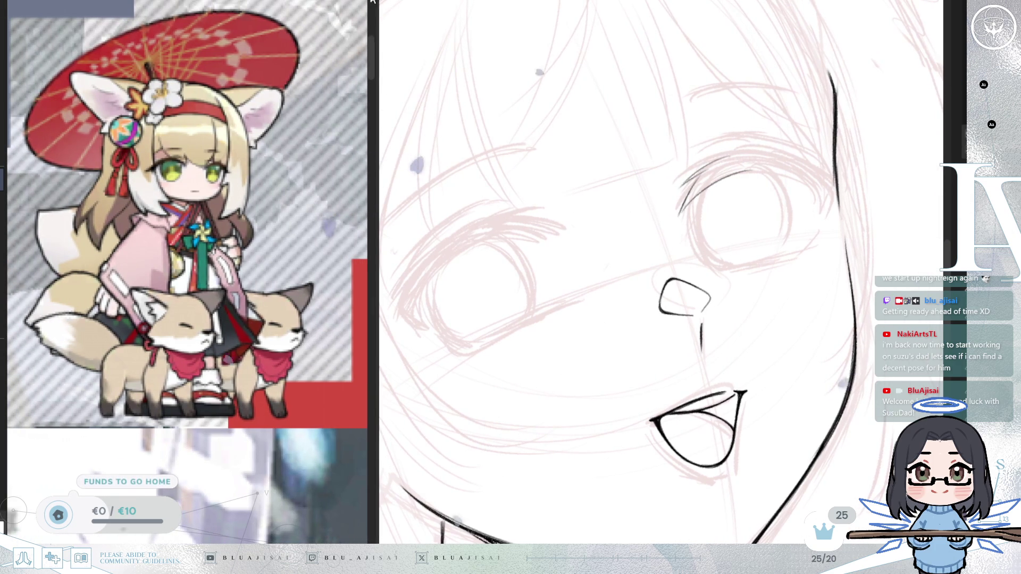
scroll(245, 303, up, 5)
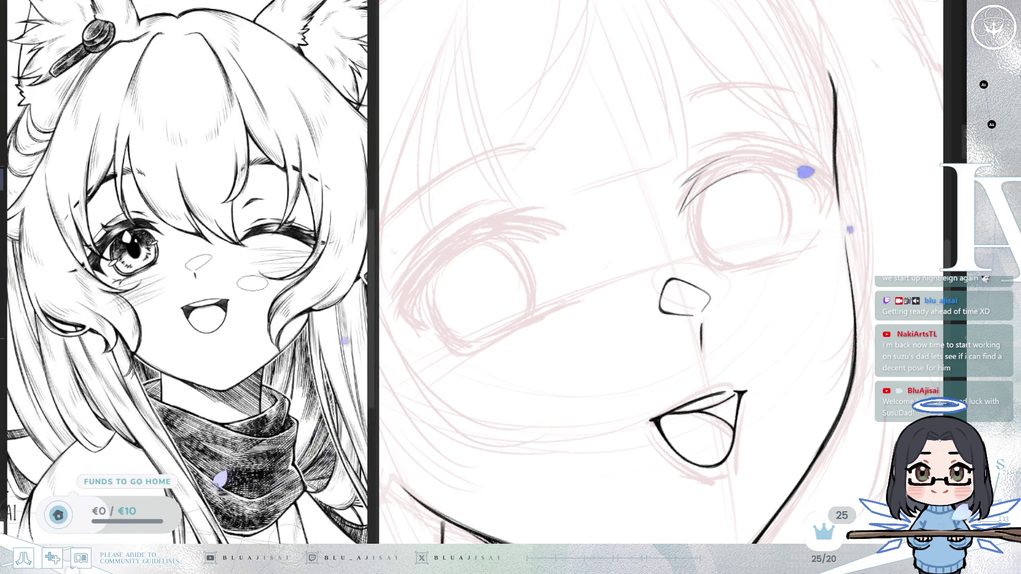
drag(282, 311, 279, 317)
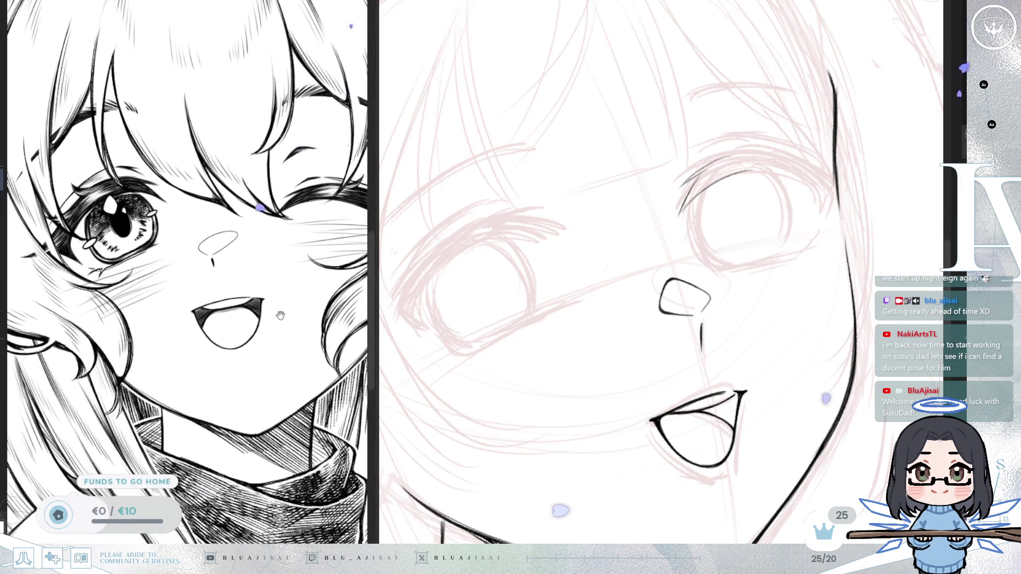
Turn the face upright, undo the lash, and redraw it as a curved stroke along the left eye.
drag(780, 114, 768, 145)
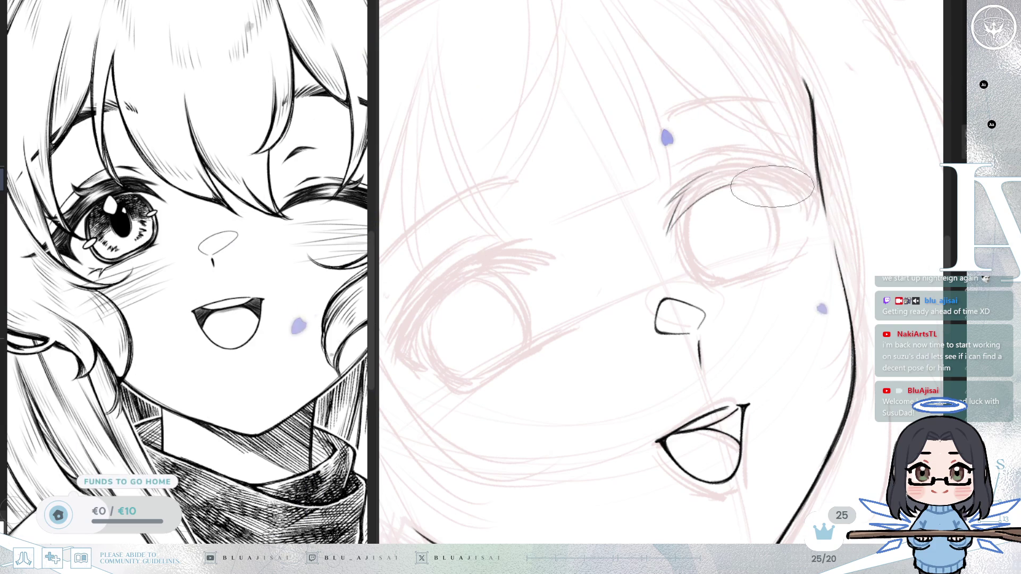
mouse_move(813, 183)
mouse_down()
mouse_move(889, 171)
mouse_move(877, 164)
mouse_up()
key(ctrl+z)
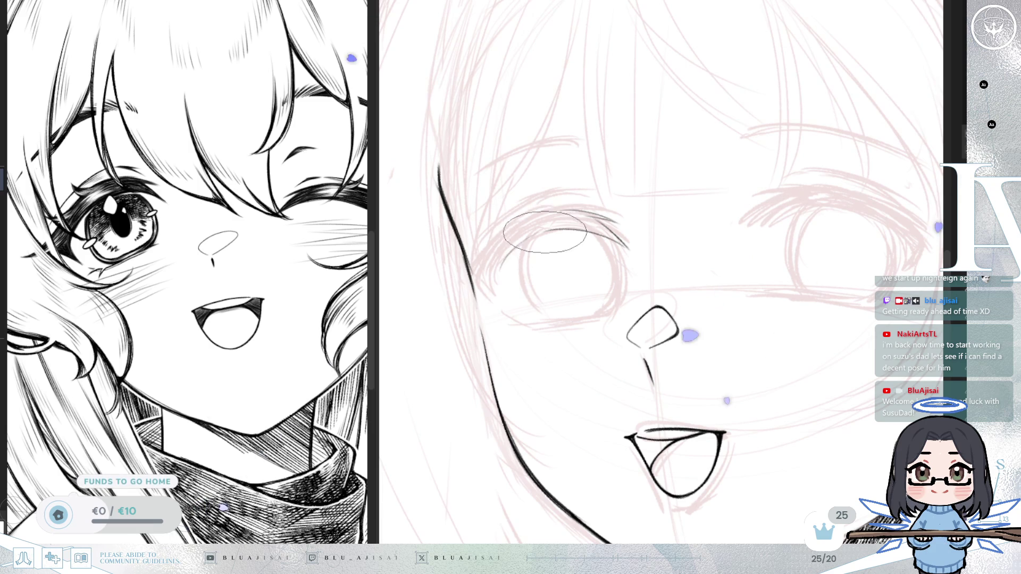
drag(531, 234, 497, 295)
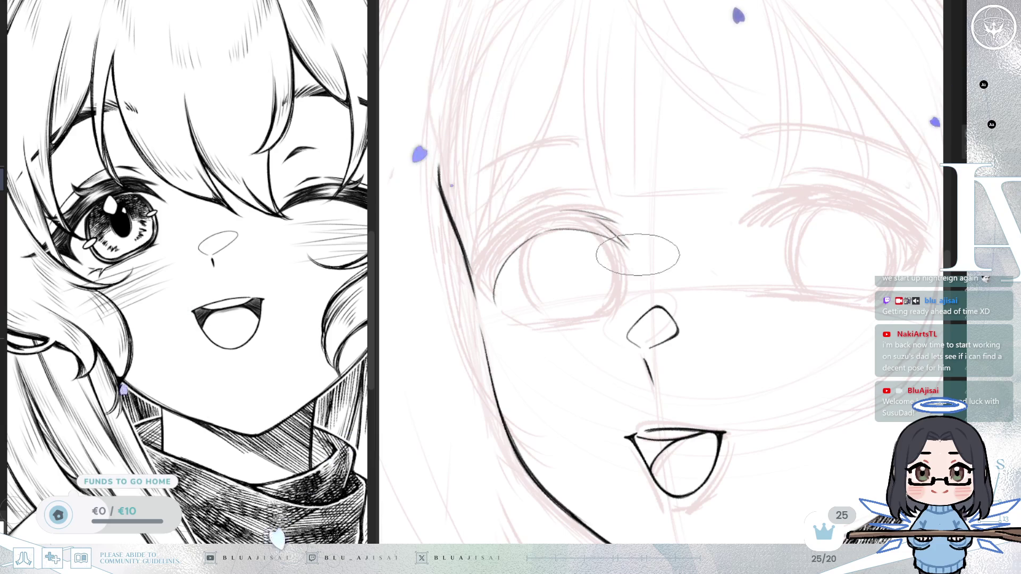
key(ctrl+t)
Skew the eye line art upward on the right and thicken the eye's left edge.
drag(627, 233, 628, 228)
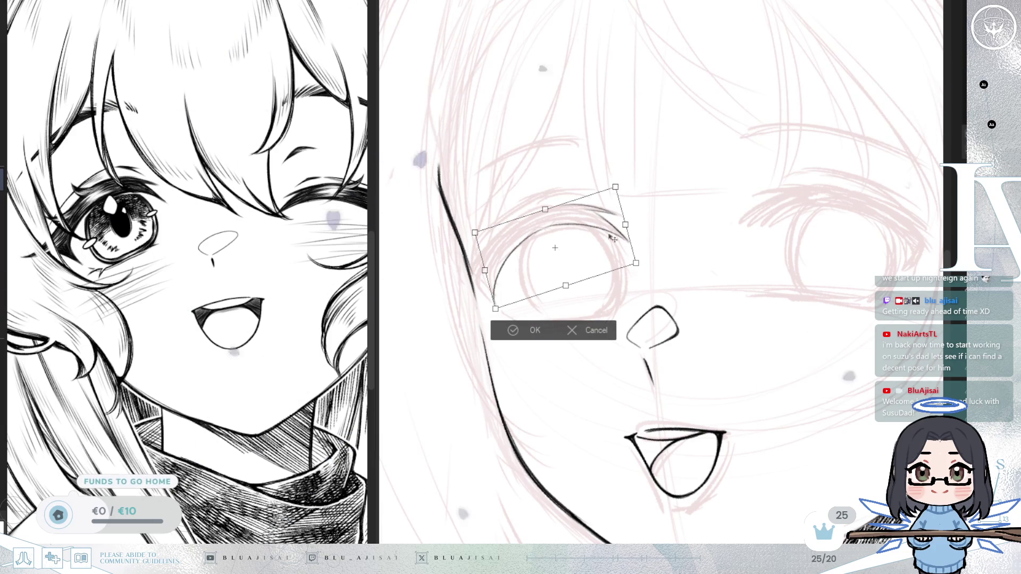
click(505, 333)
drag(495, 270, 497, 302)
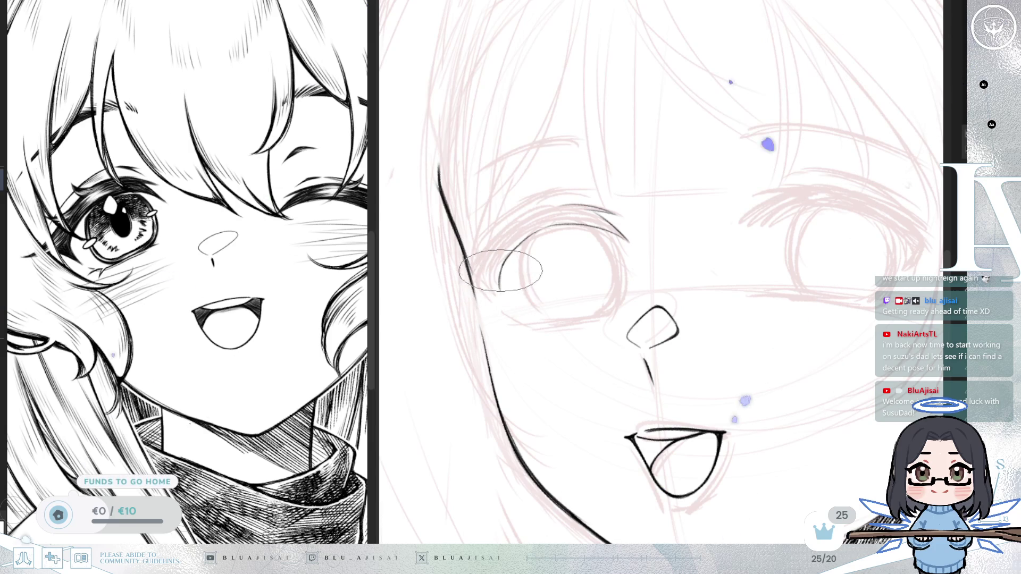
Rotate and mirror the canvas view to a comfortable angle for the right eye's lid stroke.
drag(541, 226, 524, 283)
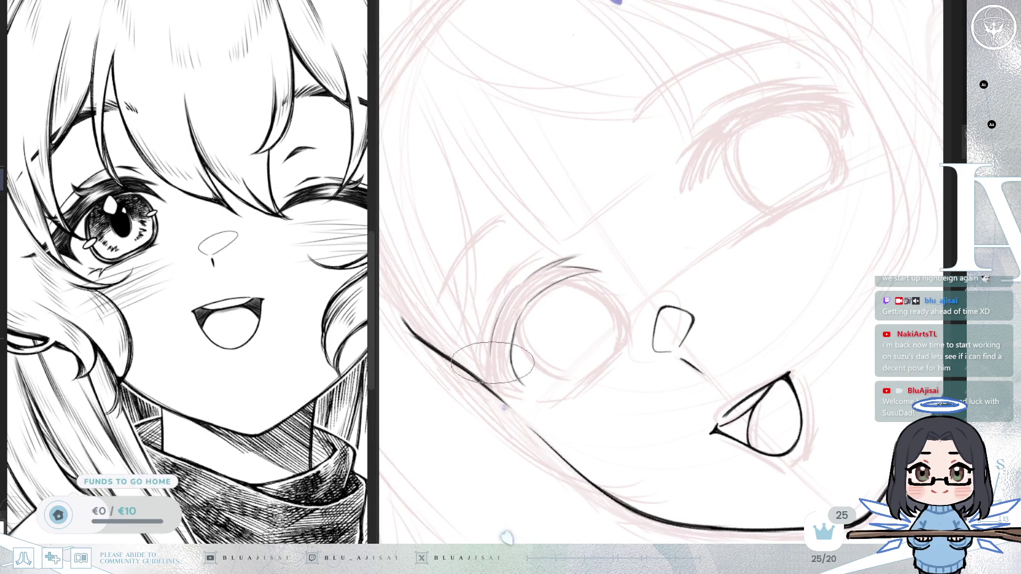
mouse_move(513, 319)
mouse_down()
mouse_move(467, 278)
mouse_move(485, 262)
mouse_up()
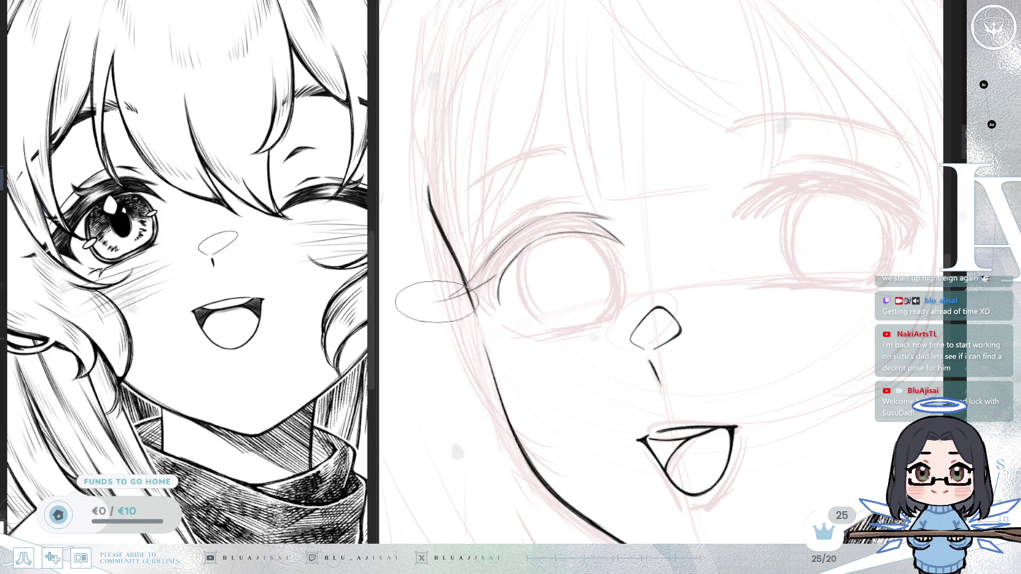
key(m)
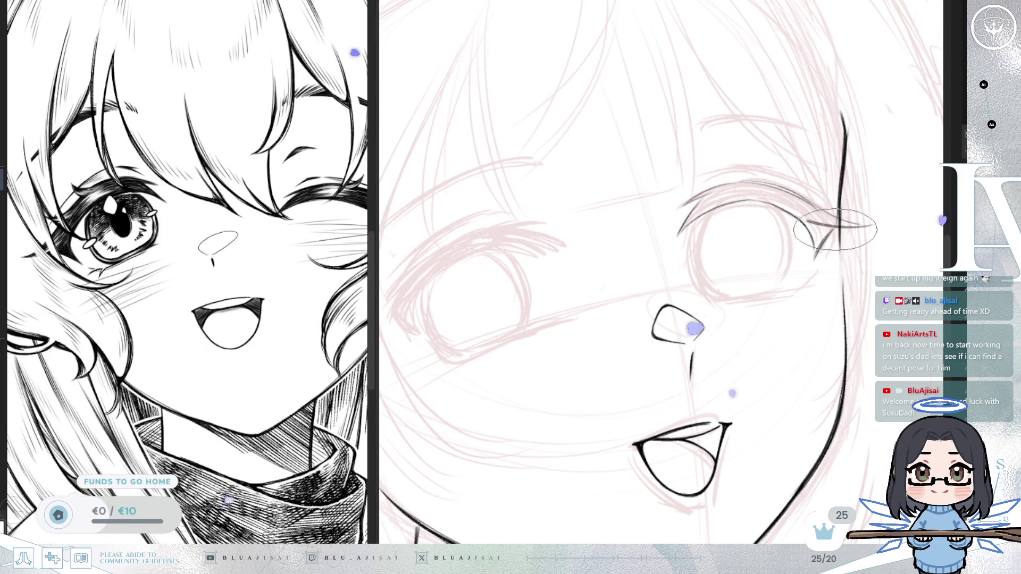
drag(827, 240, 837, 264)
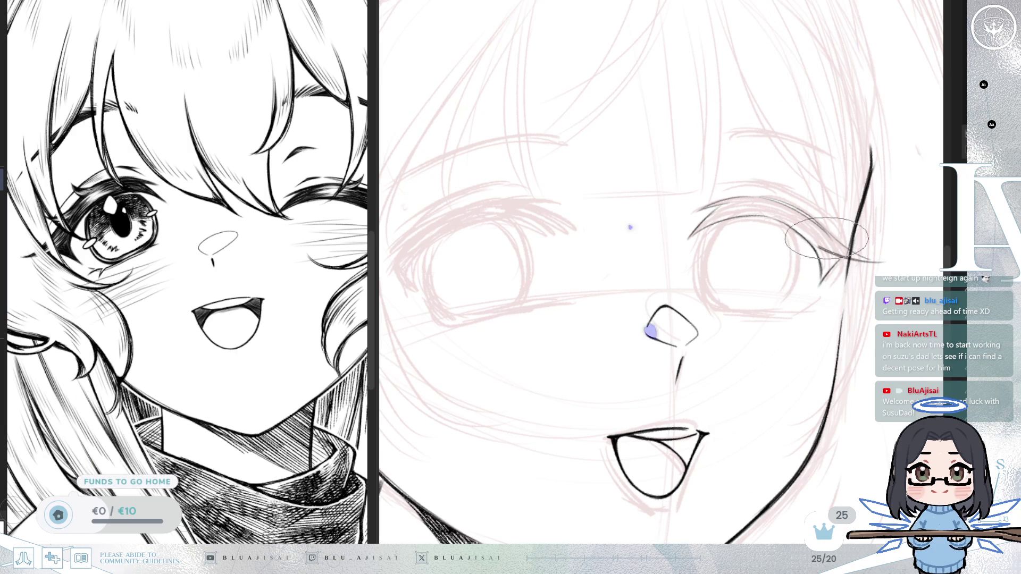
key(m)
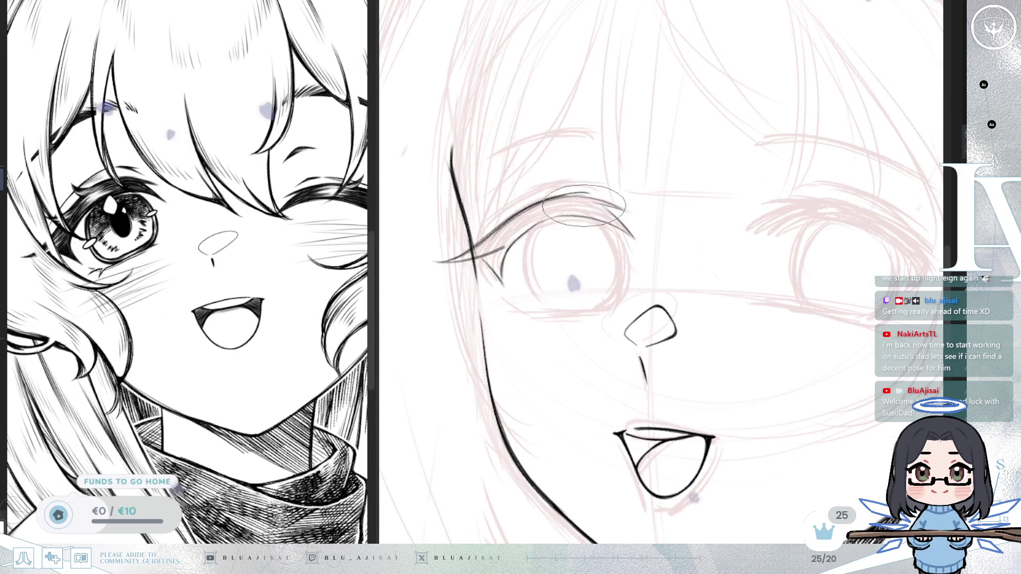
key(4)
key(4)
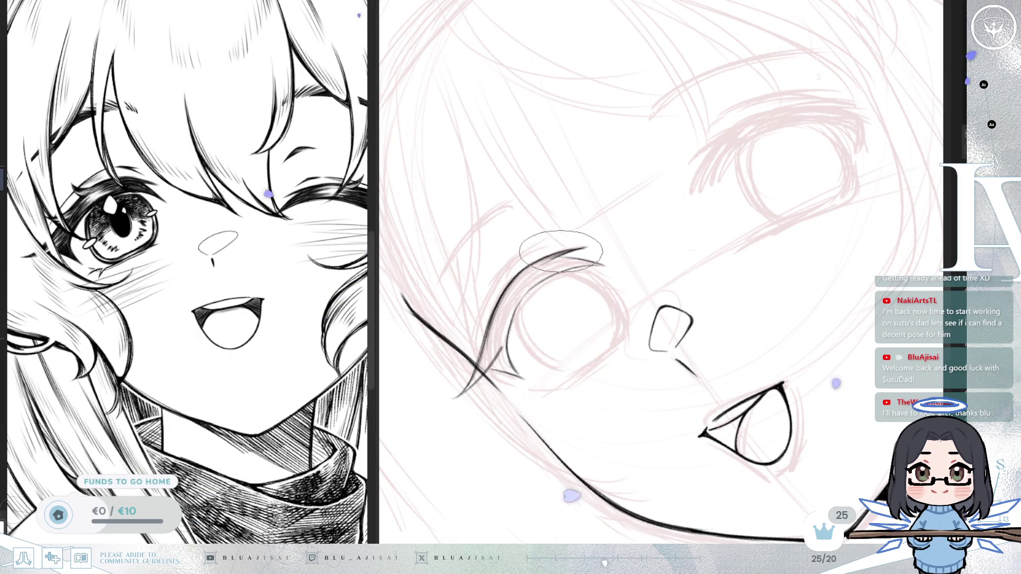
key(6)
key(6)
key(6)
key(6)
key(6)
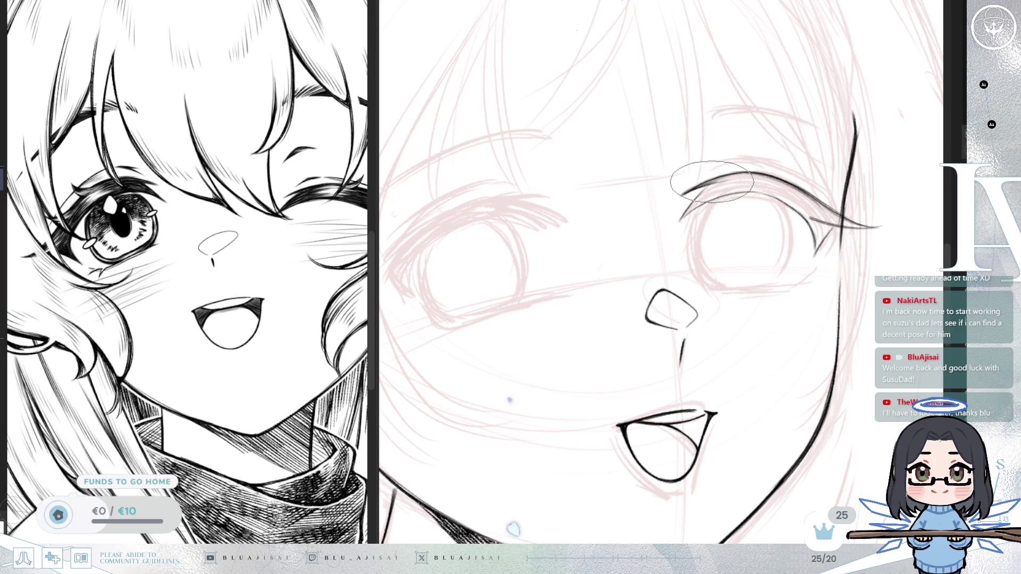
key(4)
key(4)
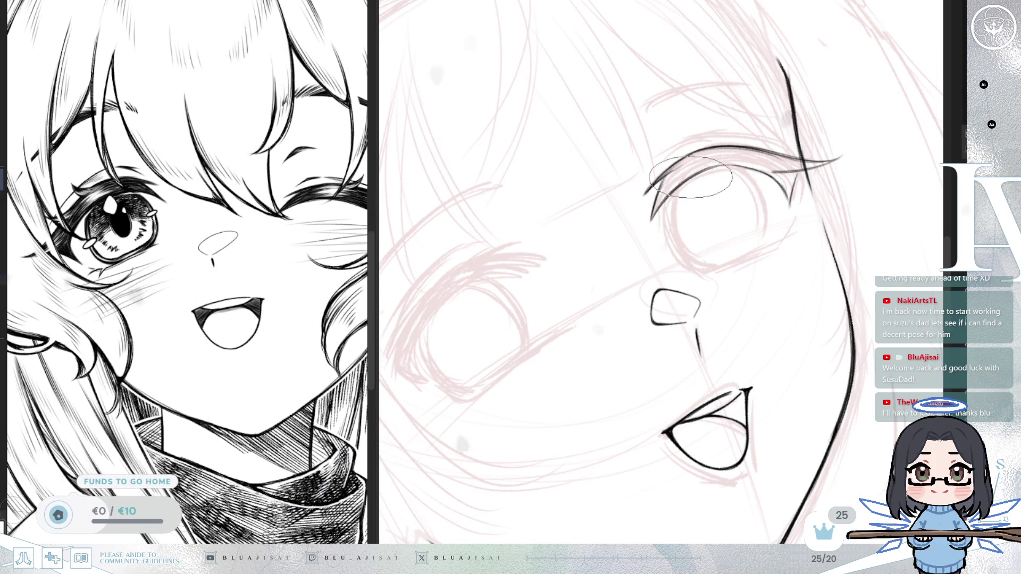
key(6)
key(6)
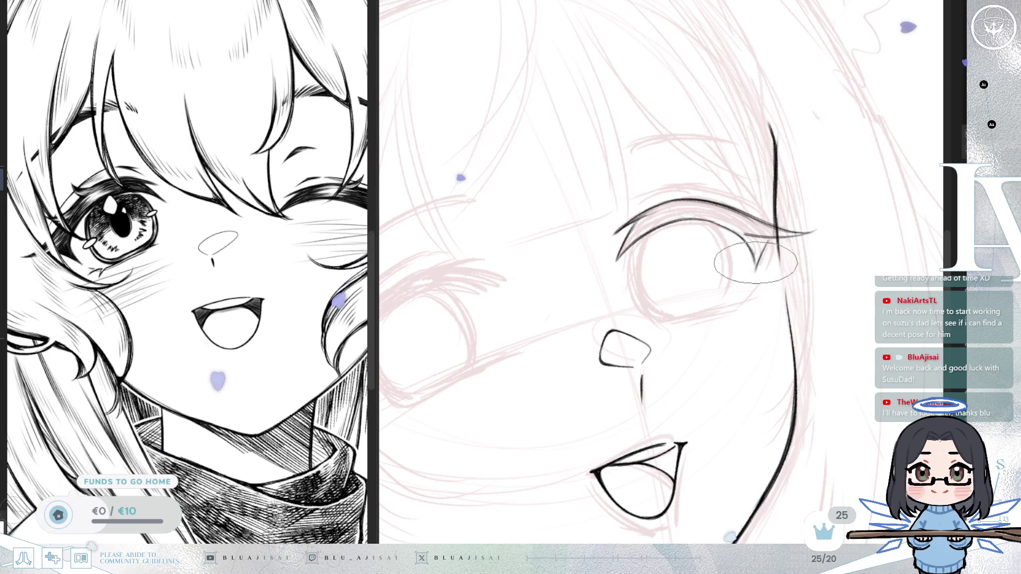
key(6)
key(6)
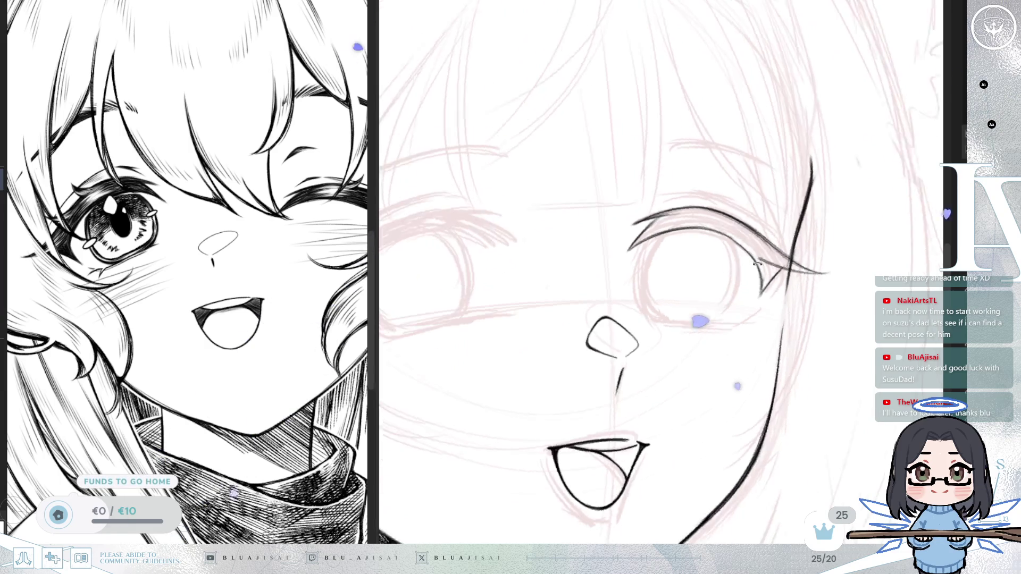
key(ctrl+t)
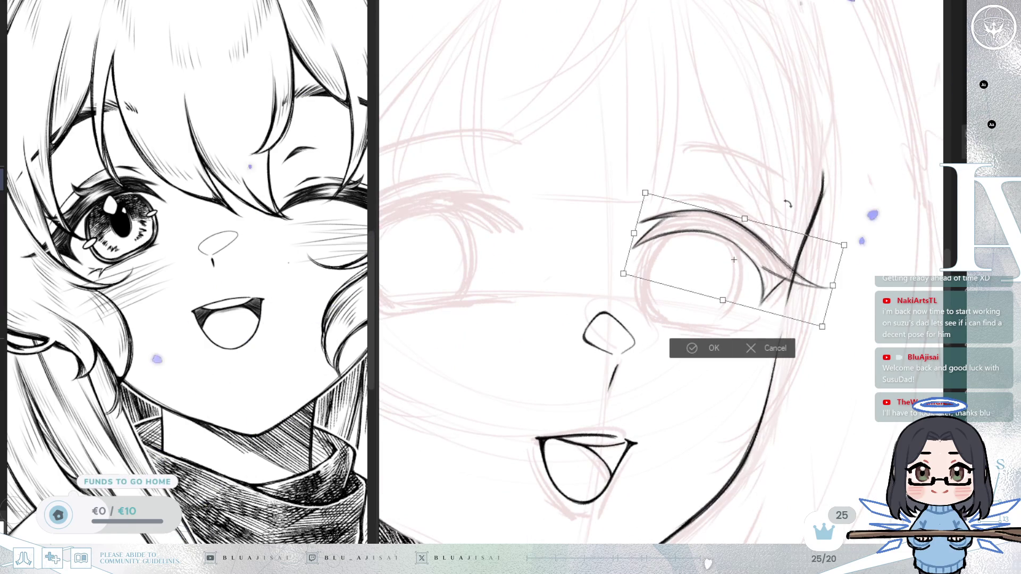
Stretch the right-side eyelid taller, raise its right side, tilt it slightly, and apply.
drag(746, 219, 747, 215)
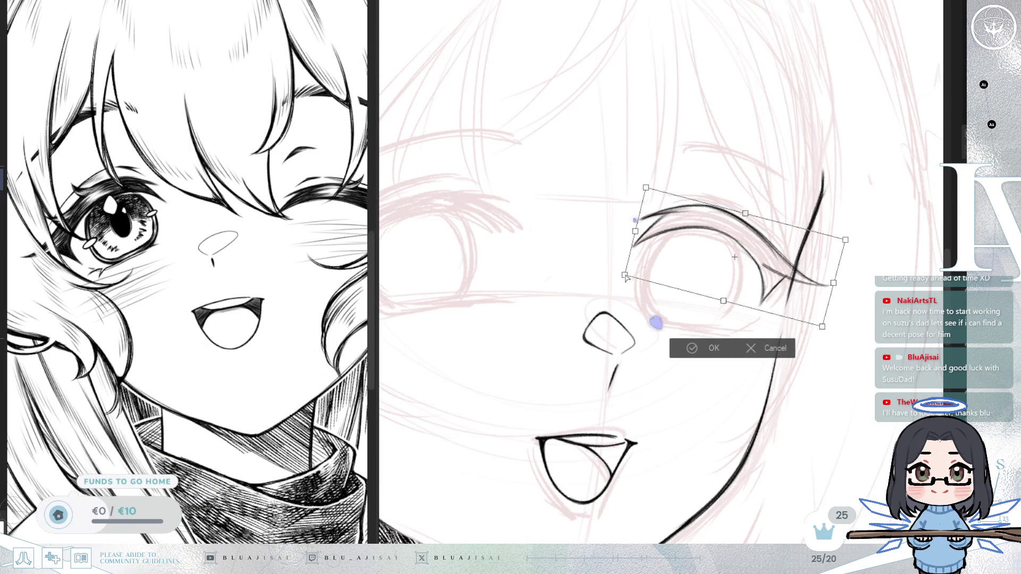
drag(624, 275, 628, 278)
drag(834, 270, 837, 280)
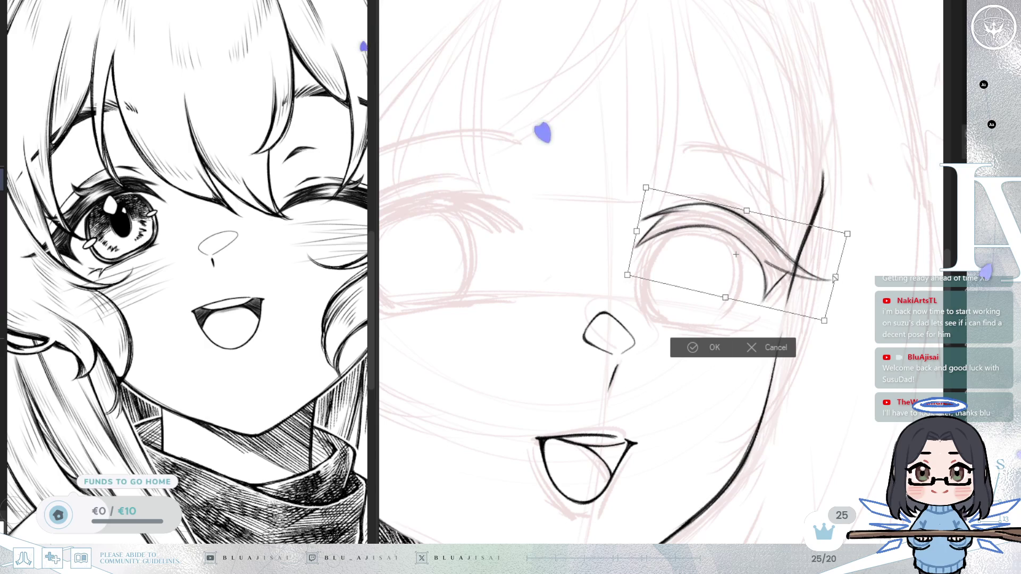
drag(622, 306, 650, 304)
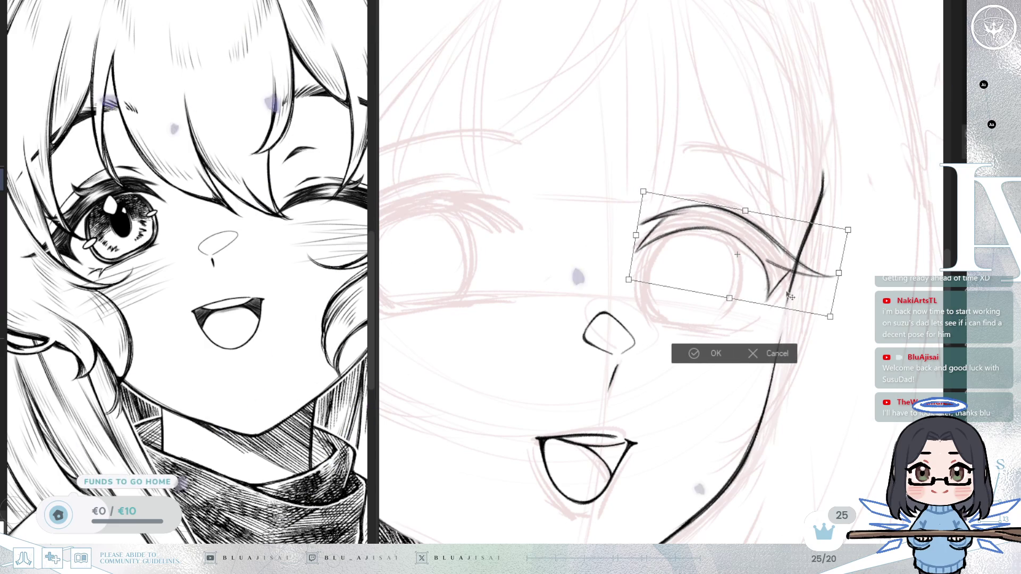
click(686, 353)
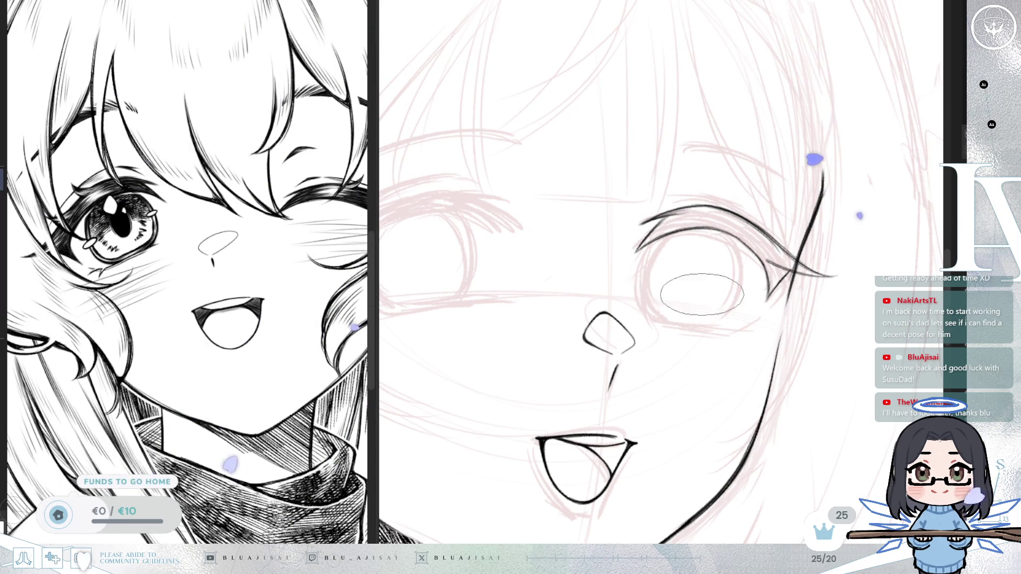
Straighten, mirror and pan the view so the right-side eye sits level for lash and lid strokes.
drag(789, 296, 797, 240)
key(minus)
key(minus)
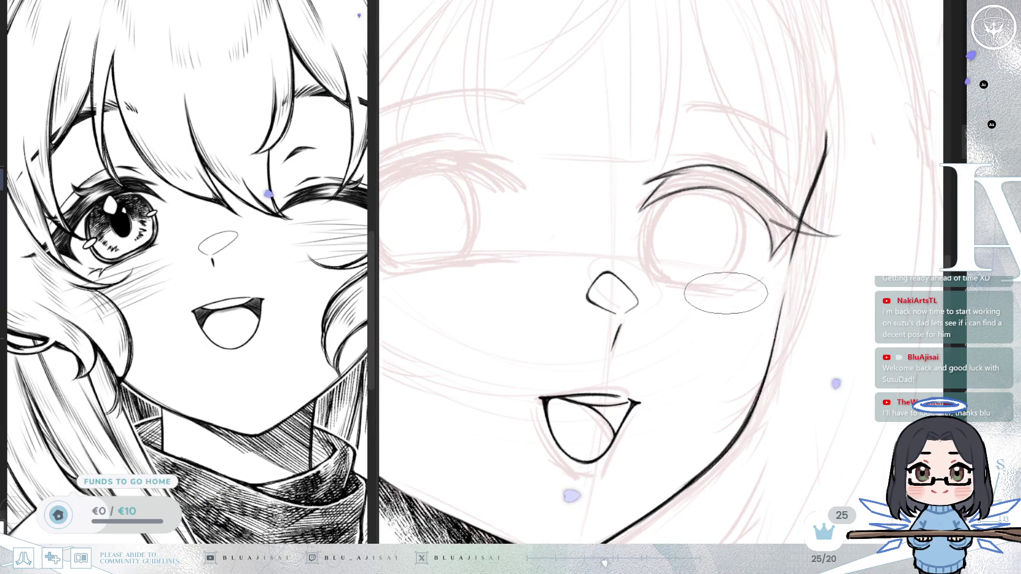
key(minus)
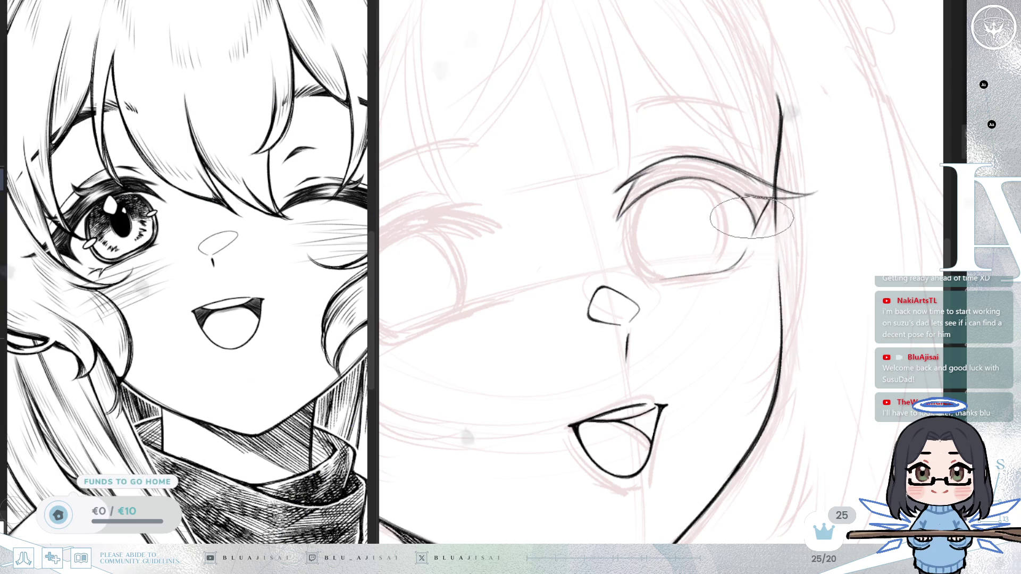
key(m)
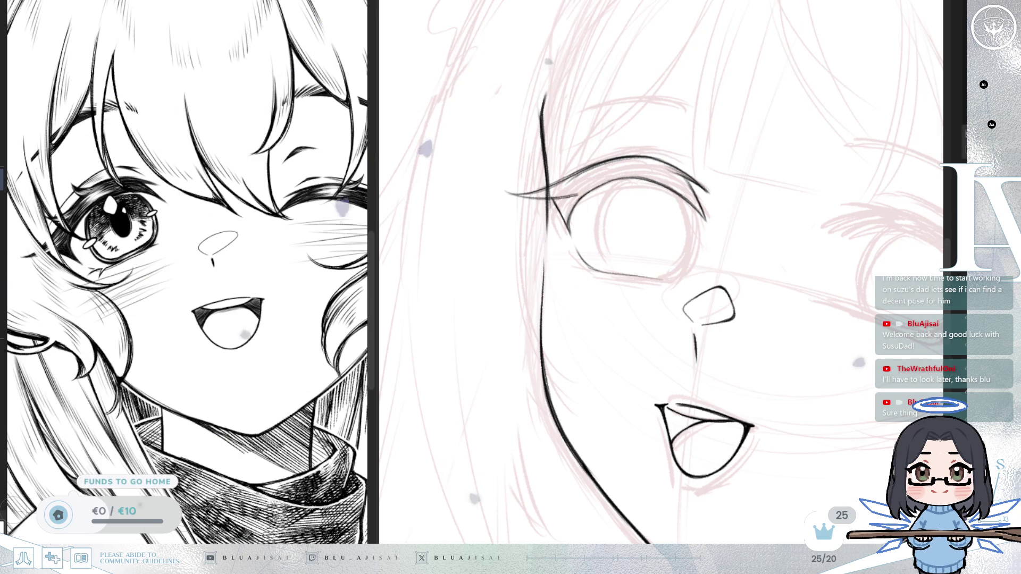
mouse_move(654, 212)
mouse_down()
mouse_move(703, 241)
mouse_move(605, 342)
mouse_up()
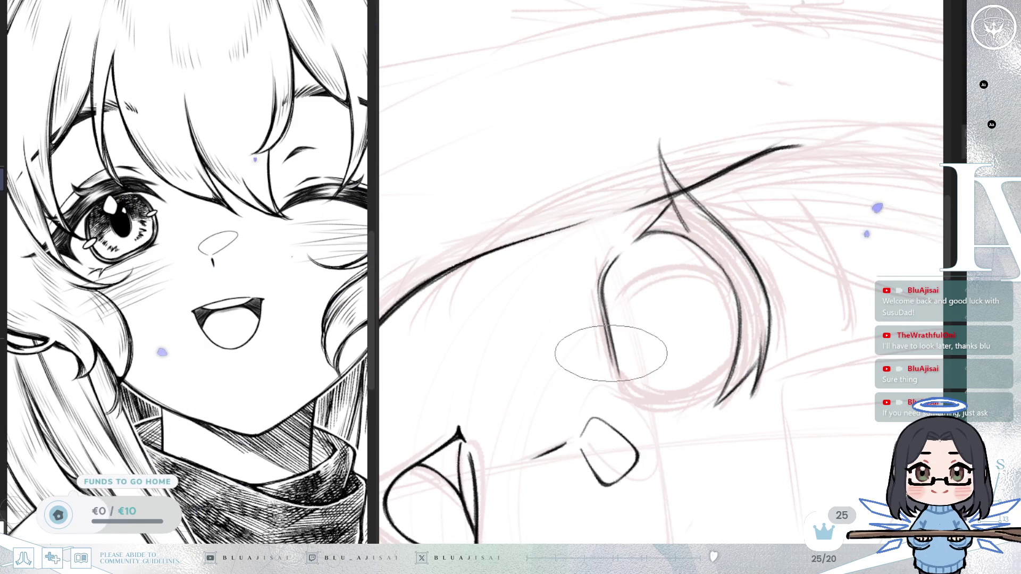
mouse_move(638, 233)
mouse_down()
mouse_move(745, 175)
mouse_move(736, 201)
mouse_move(759, 285)
mouse_move(810, 317)
mouse_move(737, 317)
mouse_up()
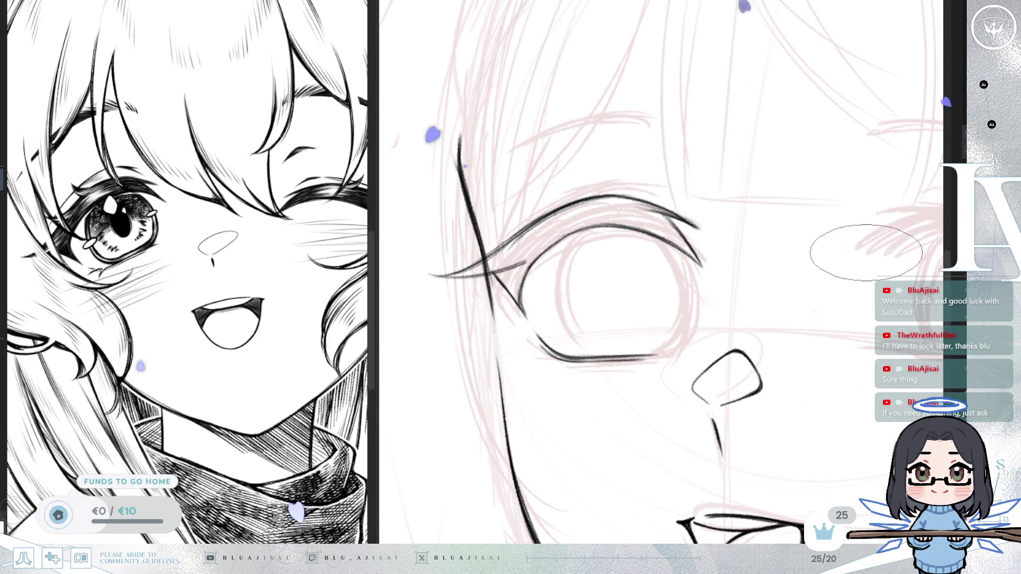
scroll(862, 263, down, 3)
Ink the unfinished eye's upper eyelid, redrawing it darker and longer.
drag(799, 254, 524, 251)
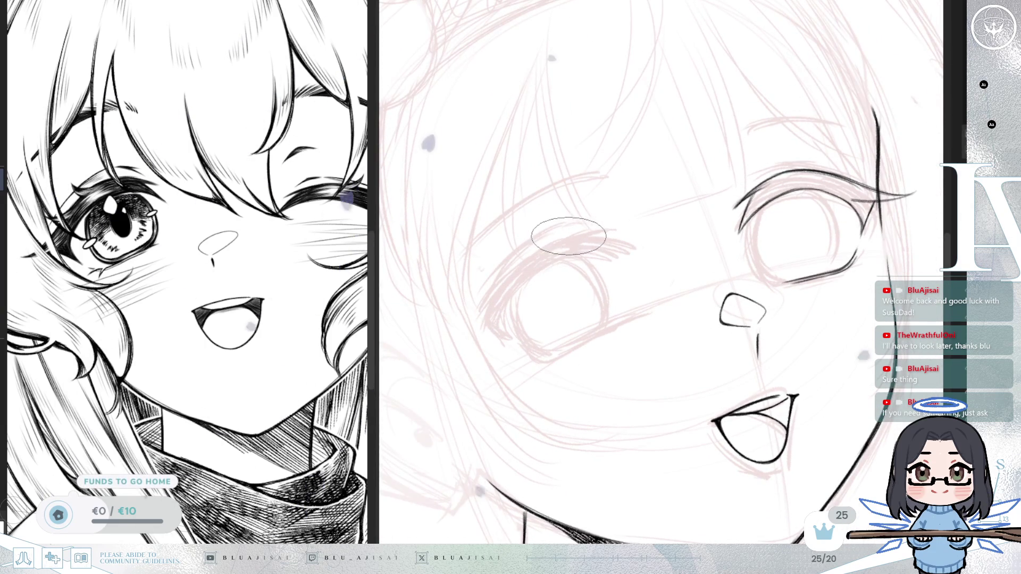
drag(486, 307, 533, 252)
drag(481, 307, 578, 234)
Add a lash stroke along the eyelid and ink the eye's outer curve.
key(minus)
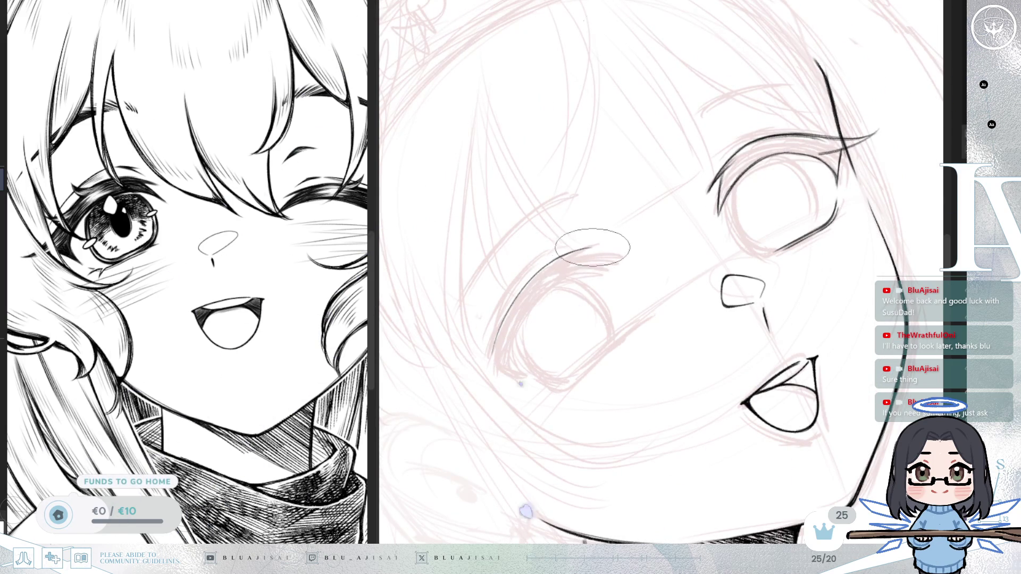
key(minus)
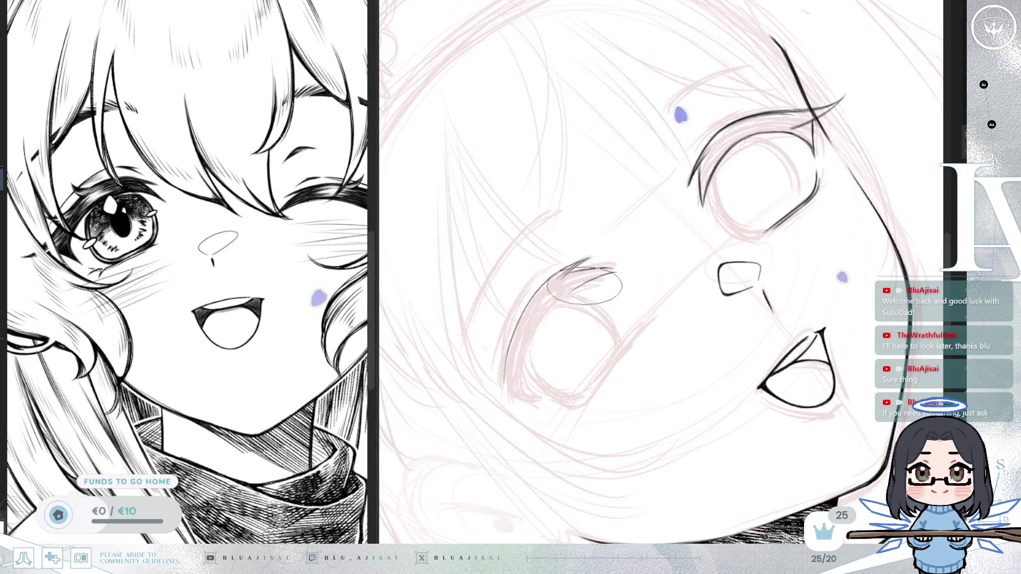
drag(559, 296, 611, 269)
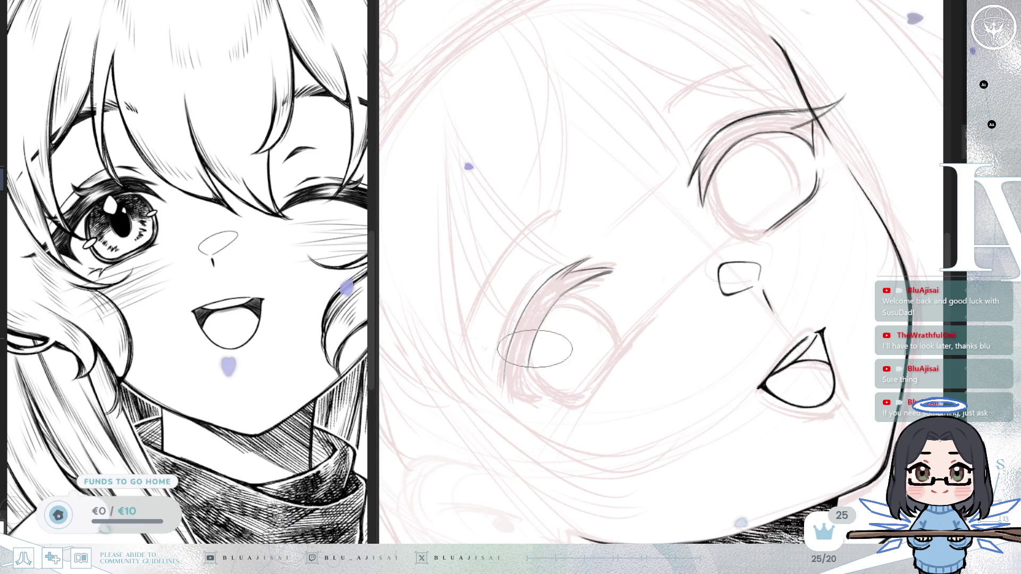
drag(552, 312, 531, 354)
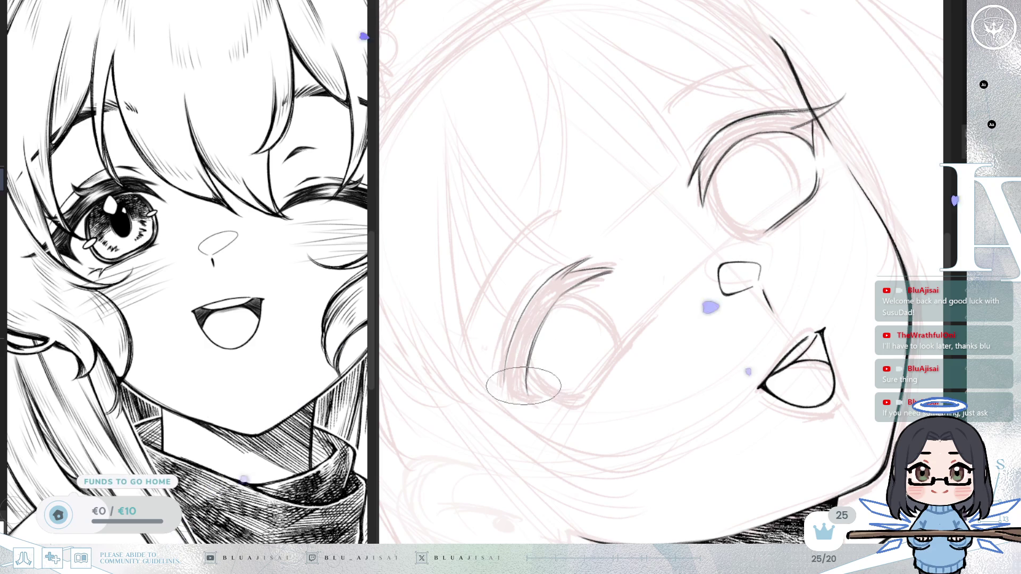
Level the face in the view and lasso-select the newly inked eye.
key(asciicircum)
key(asciicircum)
key(asciicircum)
key(minus)
key(minus)
key(minus)
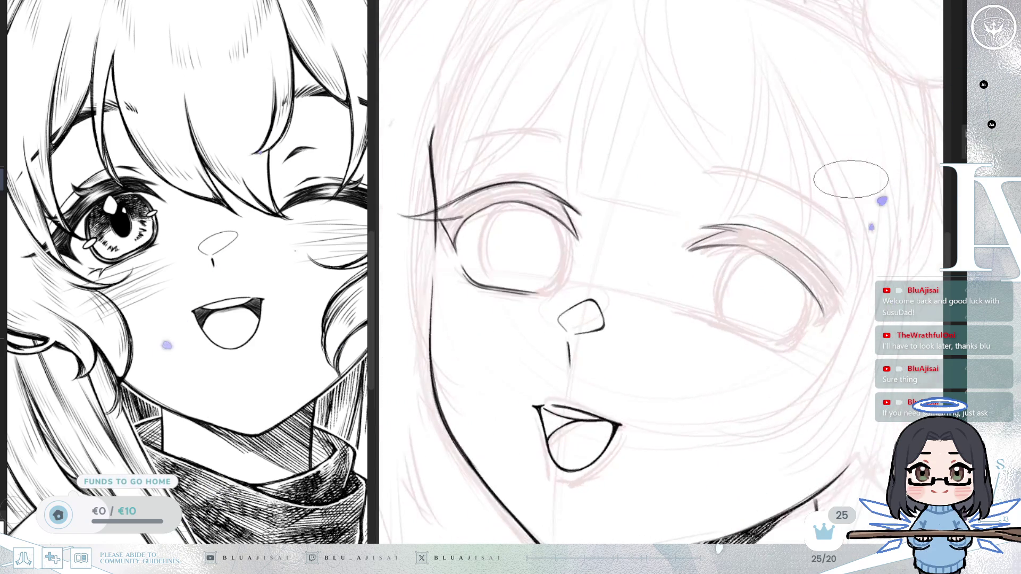
key(minus)
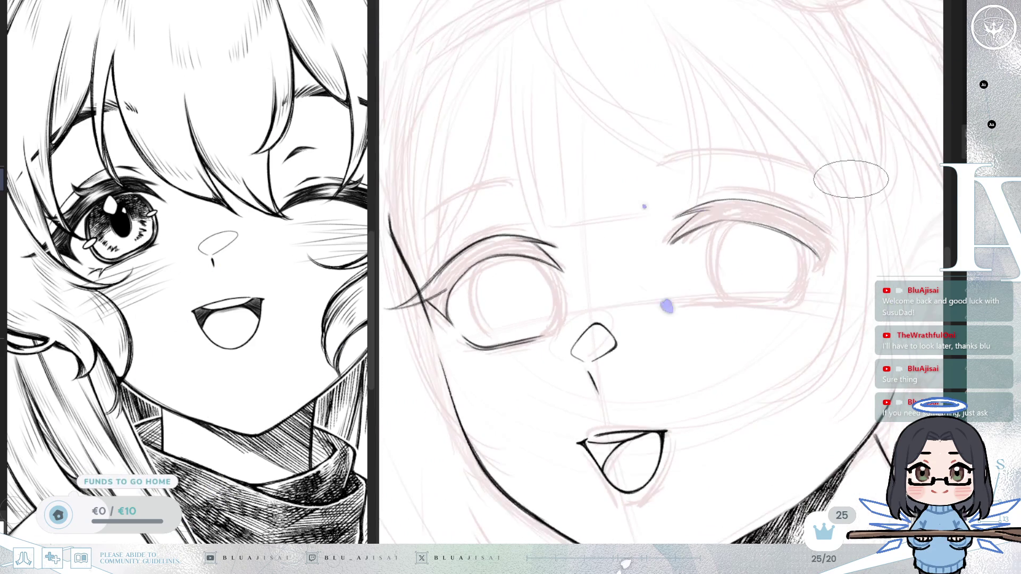
key(asciicircum)
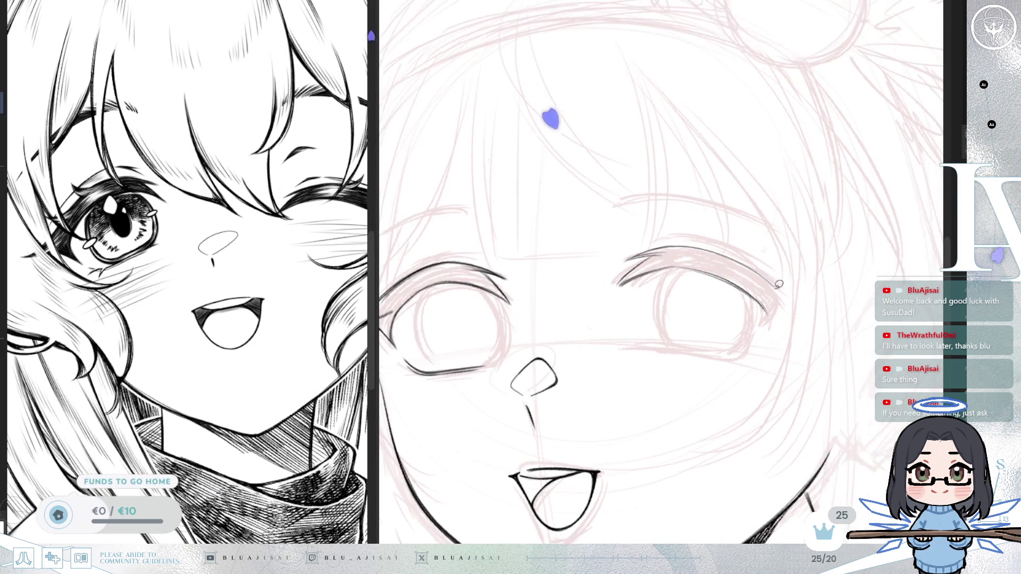
mouse_move(713, 199)
mouse_down()
mouse_move(814, 330)
mouse_move(713, 202)
mouse_up()
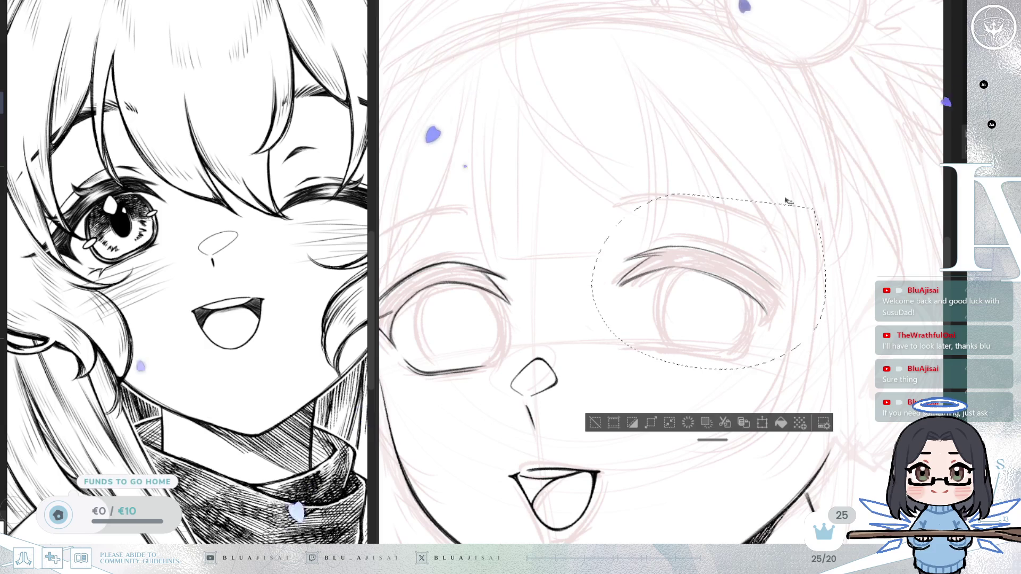
Rotate, skew and slightly shrink the selected second eye, apply it, and clear the selection.
key(ctrl+t)
drag(827, 258, 828, 250)
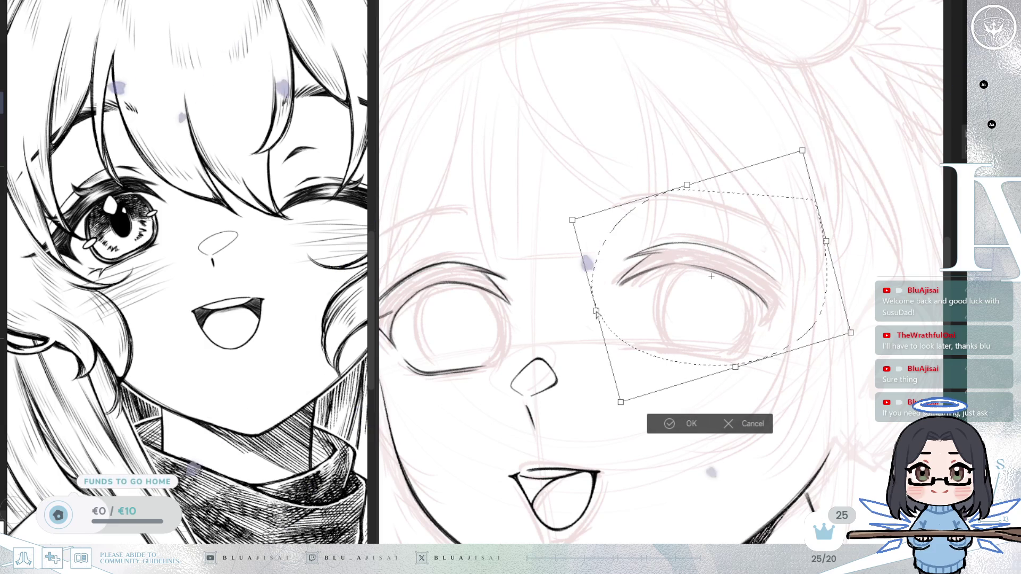
drag(601, 315, 600, 320)
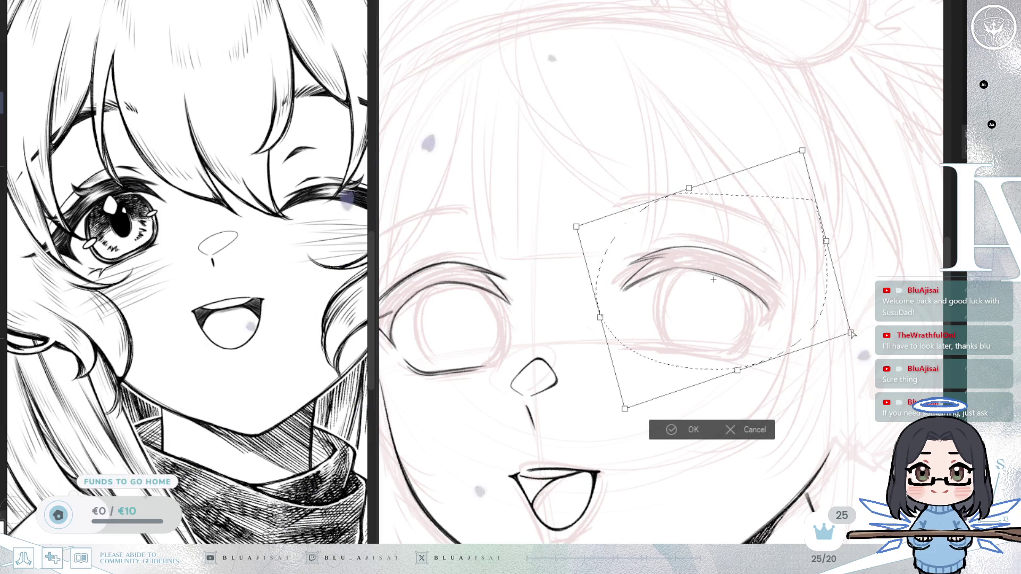
drag(852, 333, 849, 325)
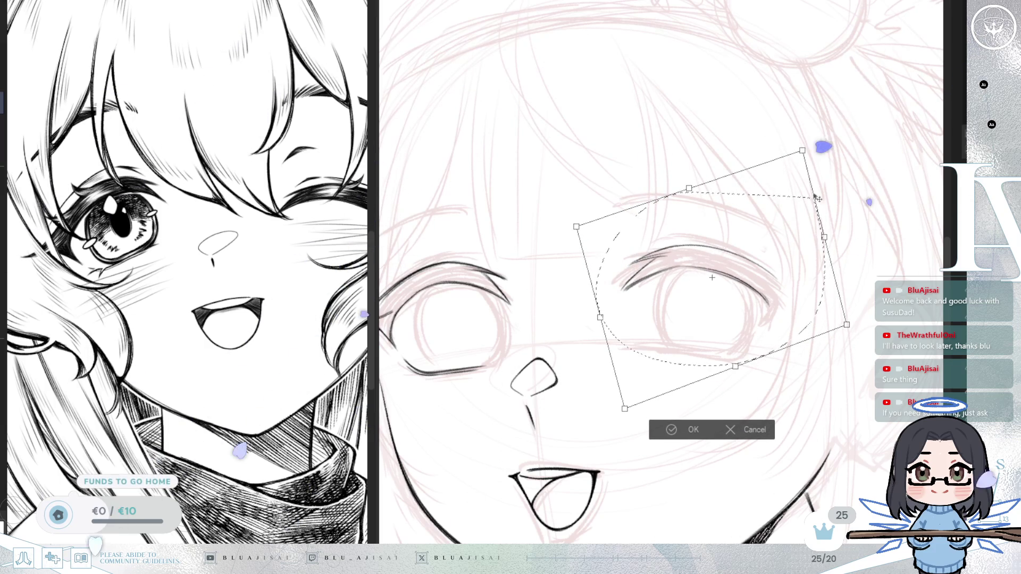
drag(823, 218, 818, 220)
drag(601, 317, 603, 323)
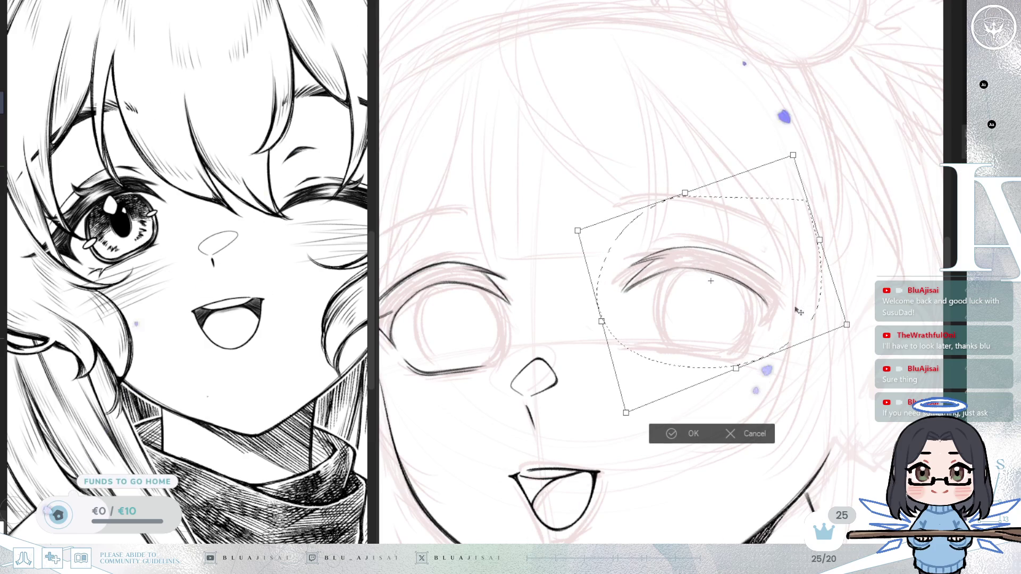
click(671, 434)
click(594, 418)
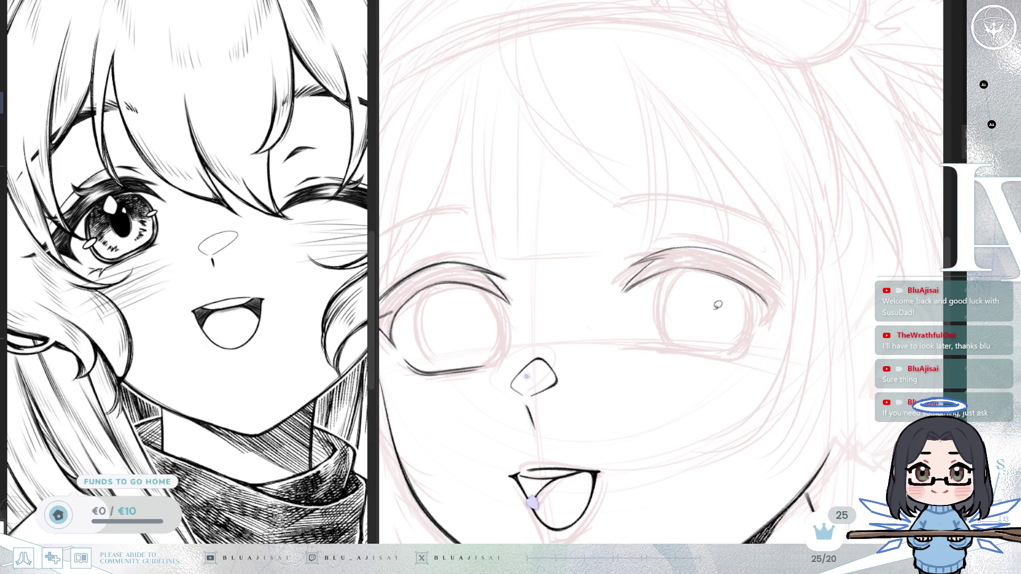
Raise the face in view, flip the canvas horizontally and back, then zoom in on the right eye.
drag(703, 335, 763, 332)
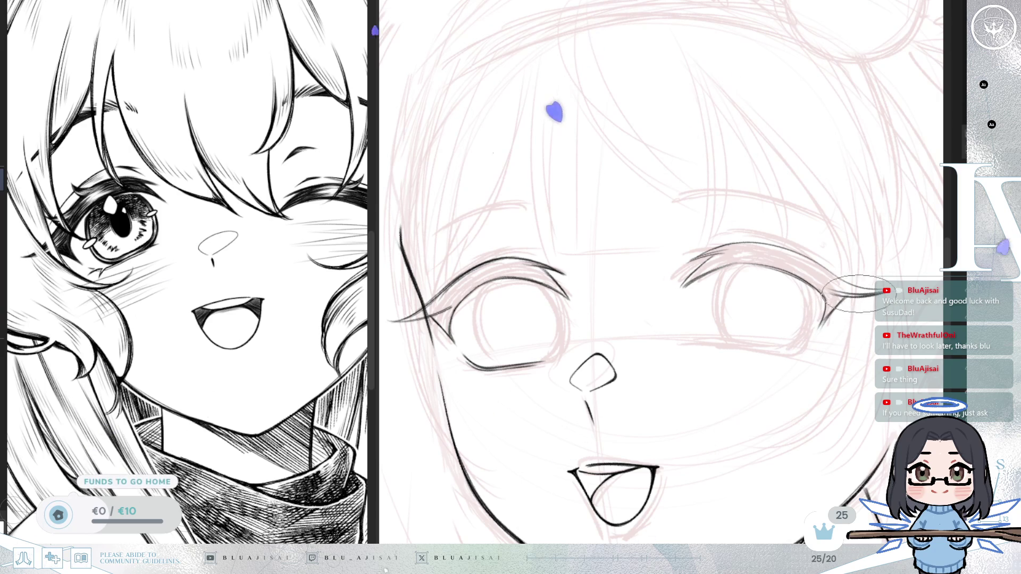
drag(810, 365, 786, 376)
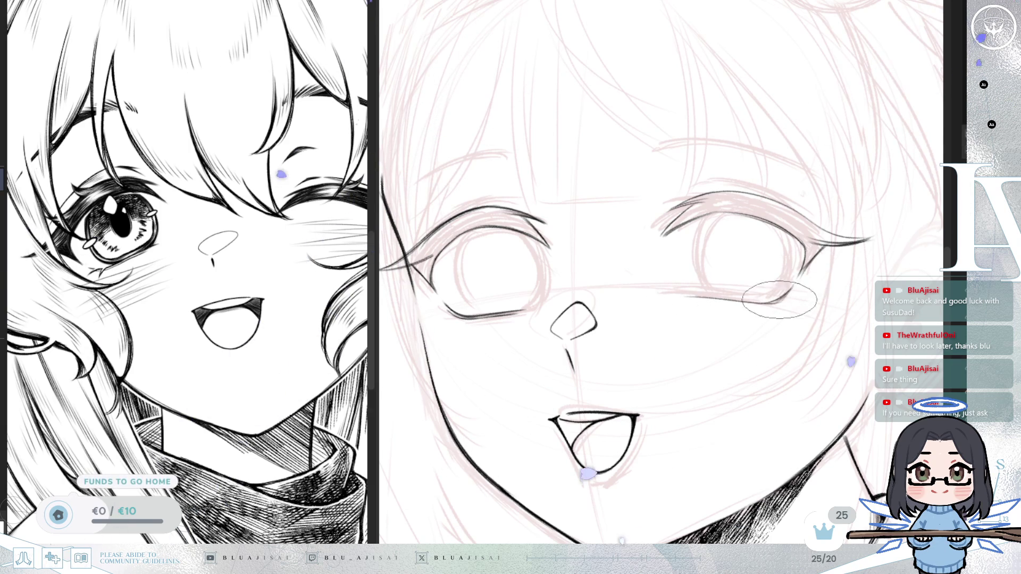
scroll(818, 303, down, 2)
key(h)
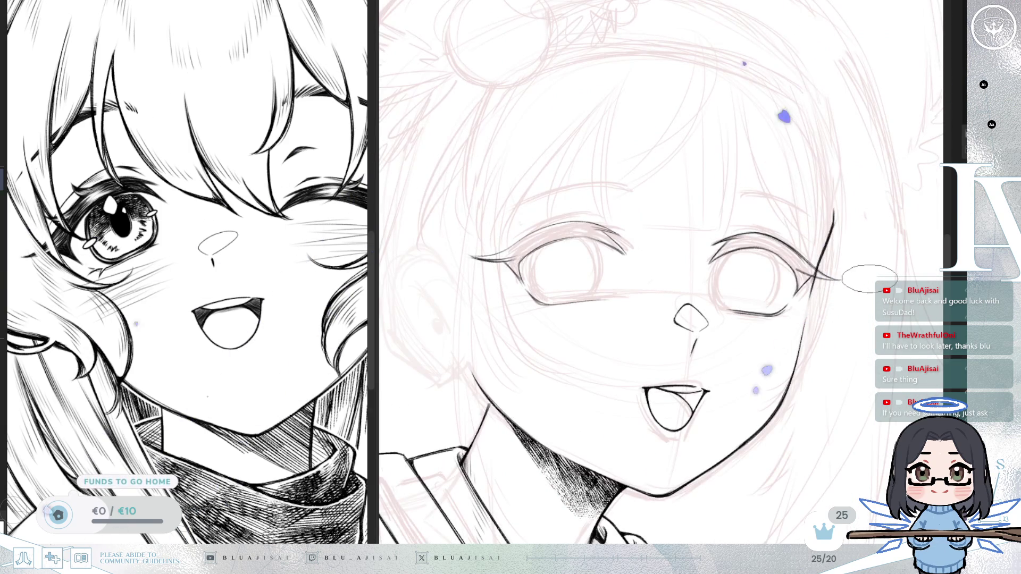
key(h)
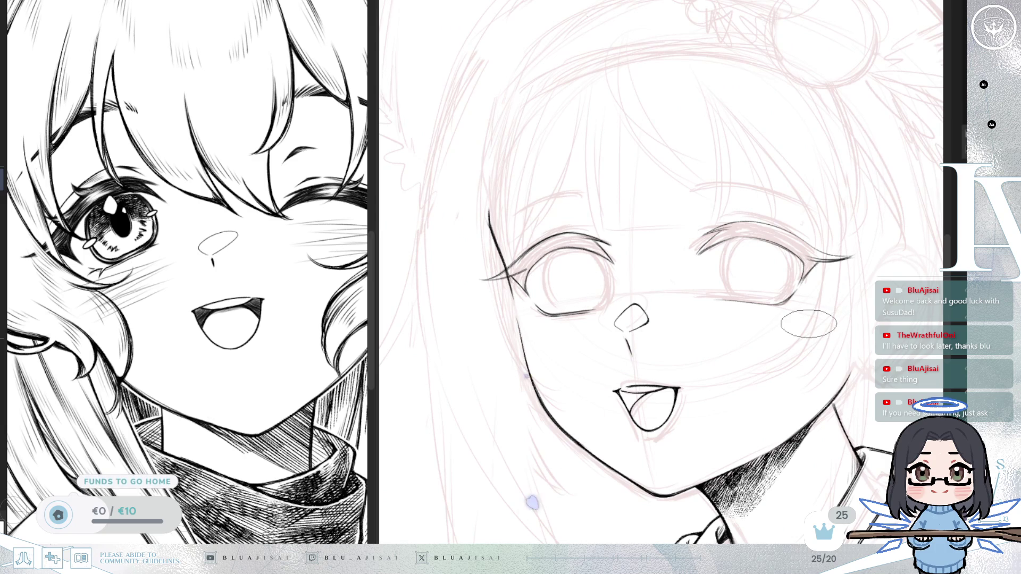
scroll(808, 324, up, 5)
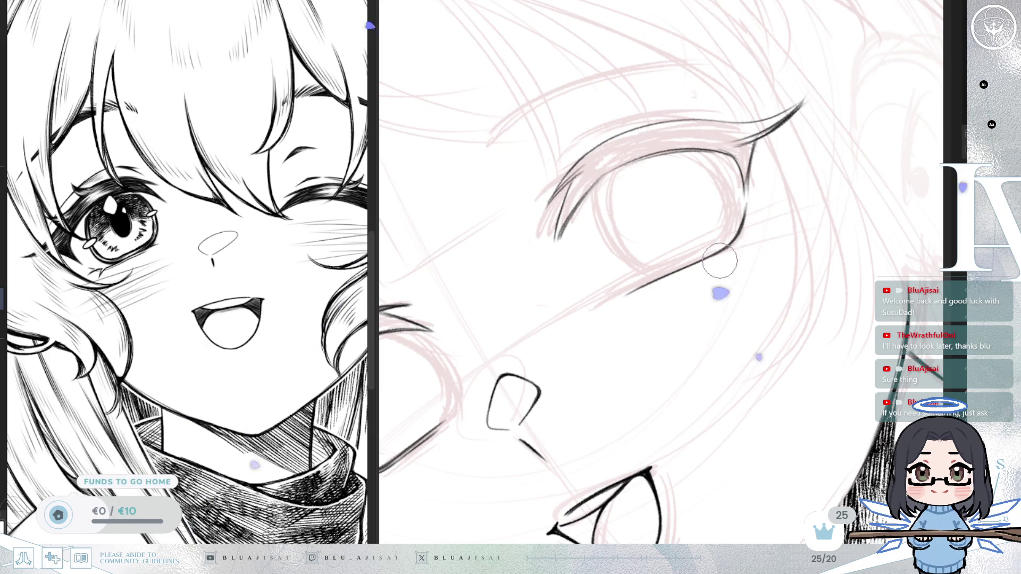
Rotate and pan the canvas until the eye lies horizontal with its inner corner in view.
scroll(710, 269, up, 3)
drag(711, 269, 701, 281)
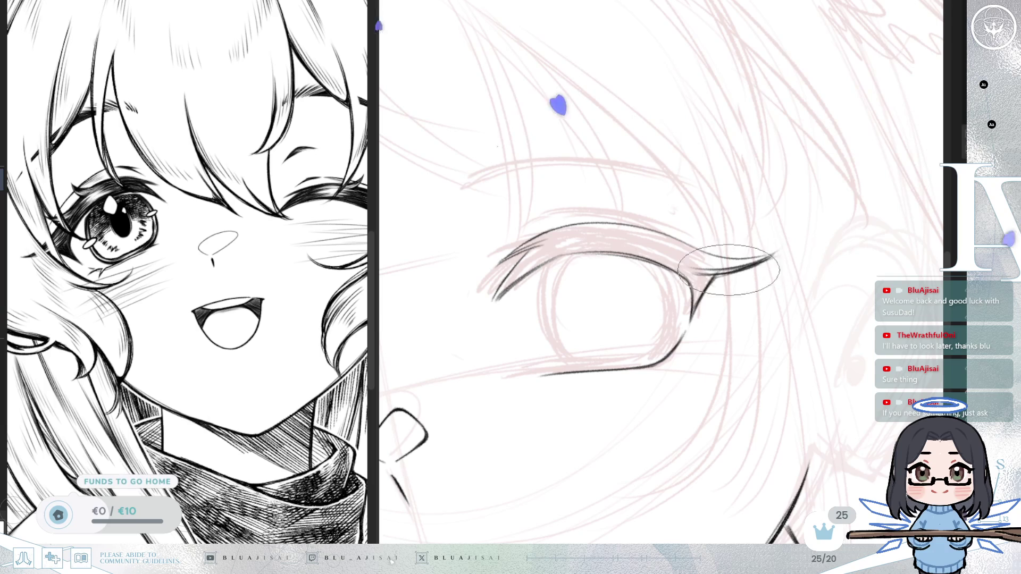
drag(712, 266, 712, 345)
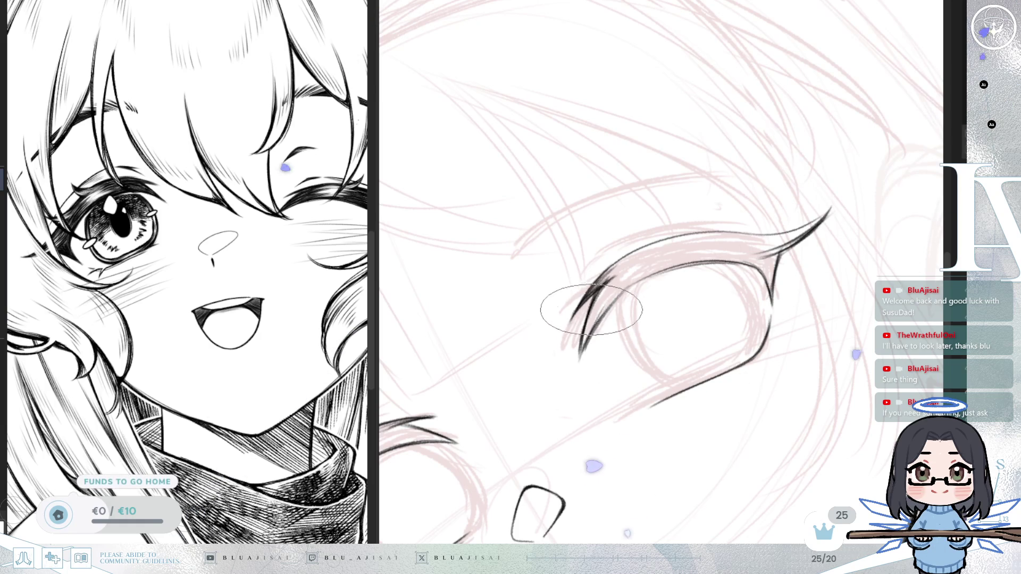
drag(741, 319, 758, 332)
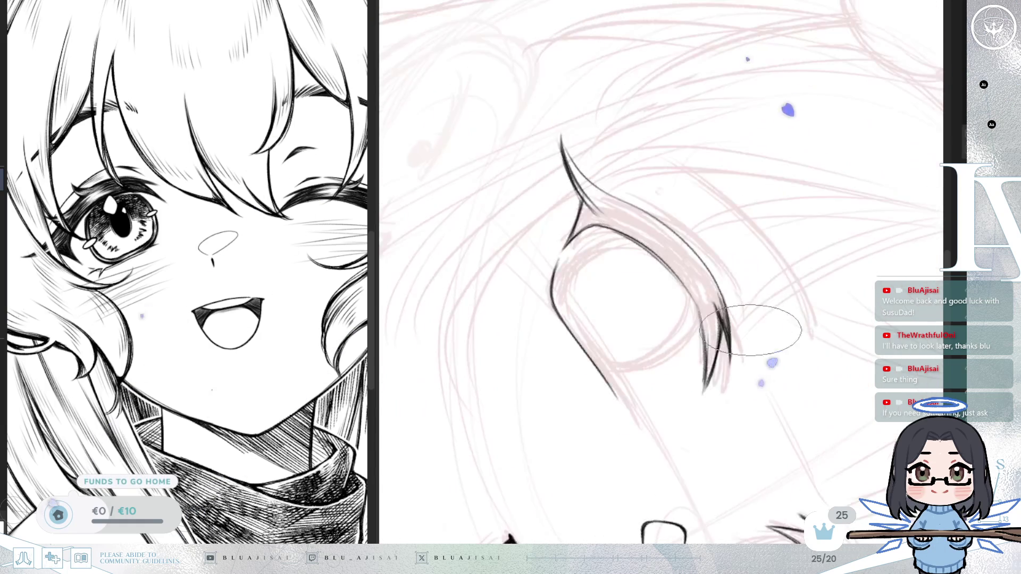
mouse_move(548, 301)
mouse_down()
mouse_move(559, 265)
mouse_move(547, 222)
mouse_up()
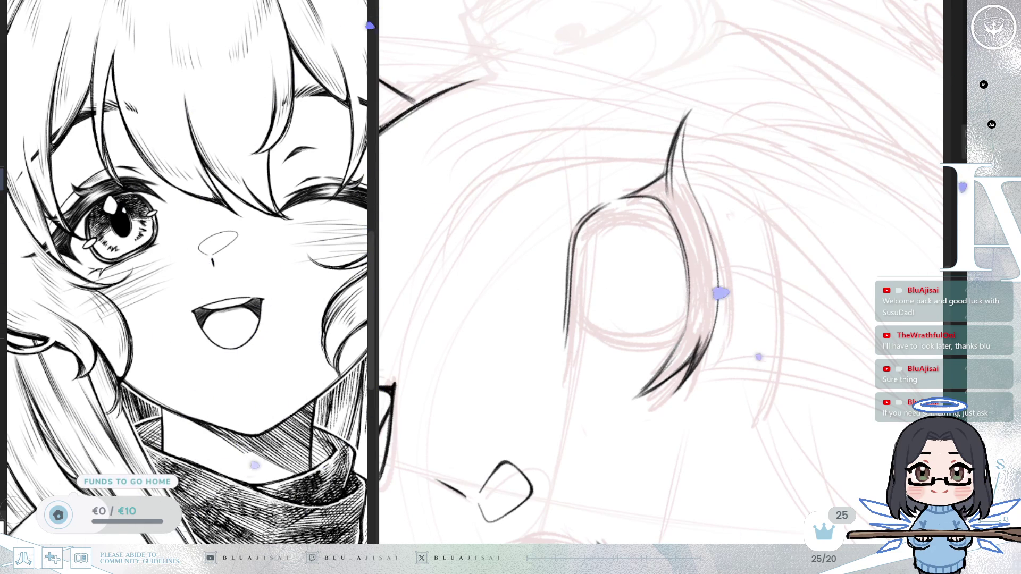
key(ctrl+@)
mouse_move(554, 395)
mouse_down()
mouse_move(519, 320)
mouse_move(521, 203)
mouse_up()
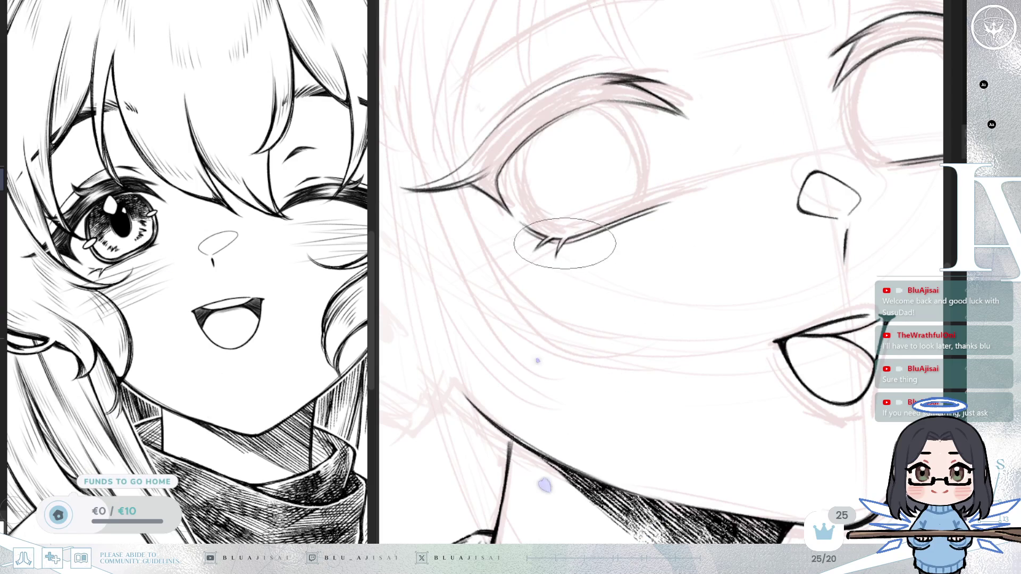
Turn the view to the left eye's lower lid and ink a small lash fork at its corner.
mouse_move(555, 238)
mouse_down()
mouse_move(813, 278)
mouse_move(662, 249)
mouse_up()
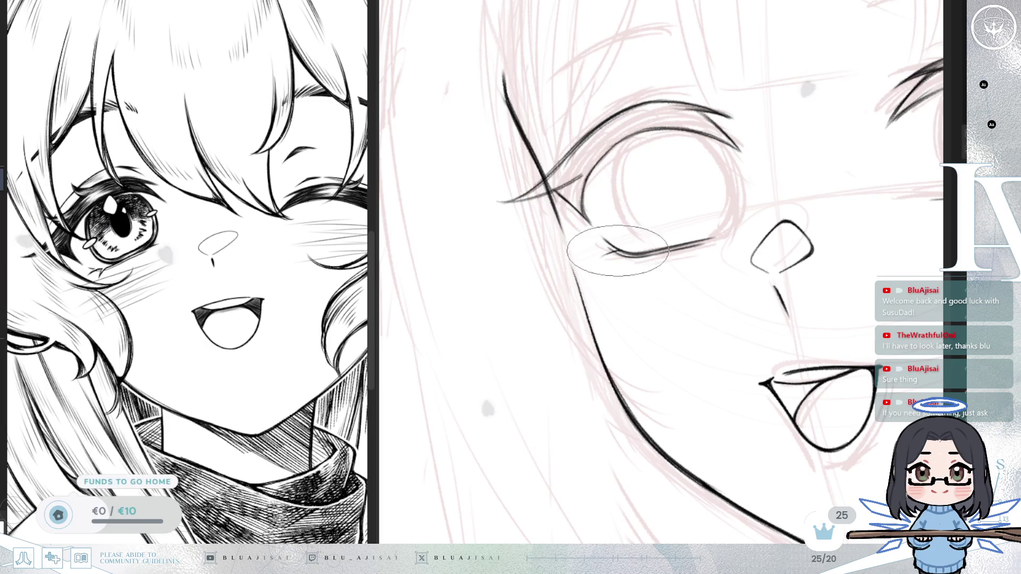
drag(600, 257, 621, 255)
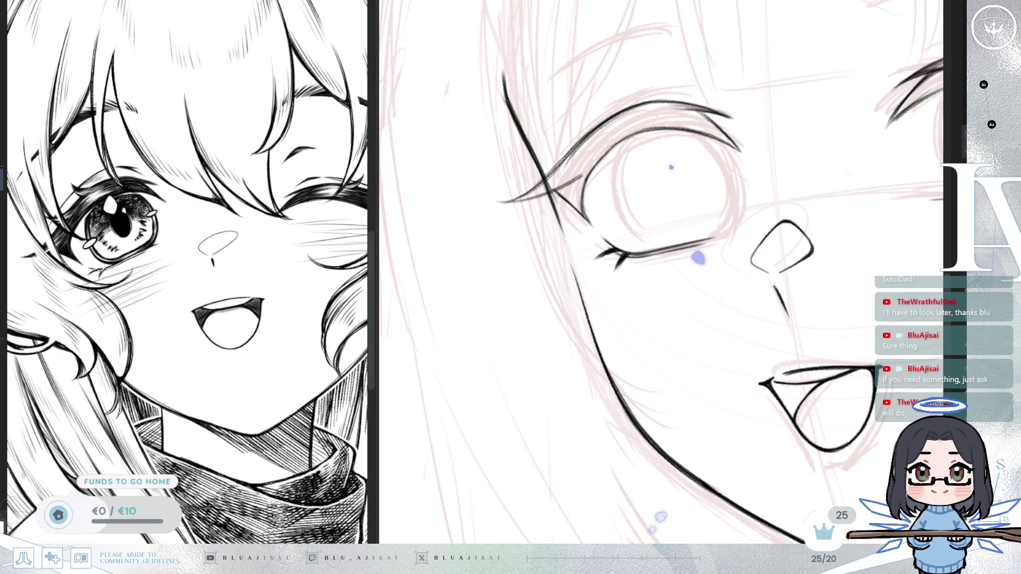
Zoom out to review the face, switch to a smaller round brush tip, and zoom into the left eye.
mouse_move(559, 329)
mouse_down()
mouse_move(657, 278)
mouse_move(563, 320)
mouse_up()
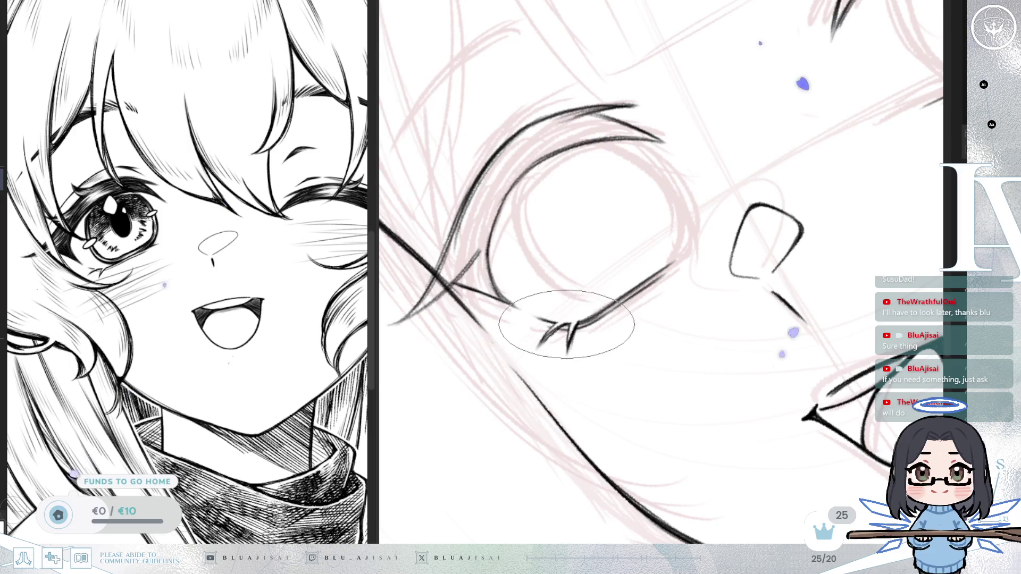
scroll(536, 349, down, 4)
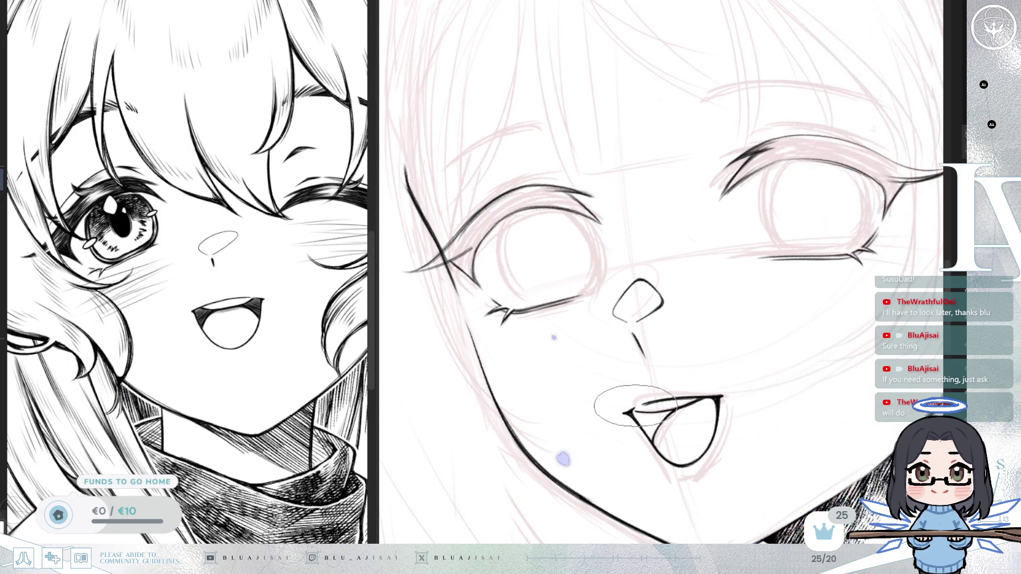
scroll(771, 340, up, 2)
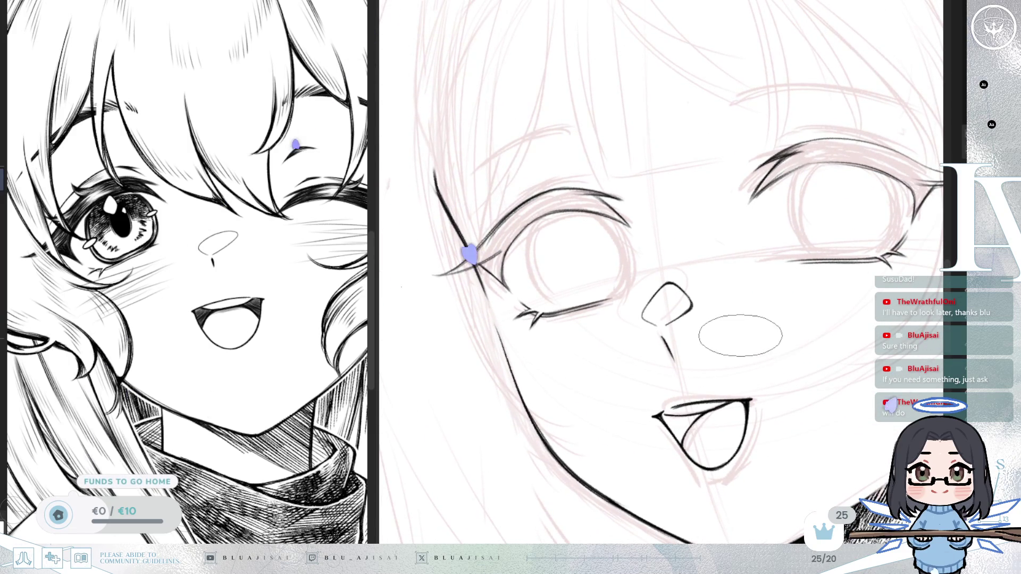
scroll(714, 347, up, 1)
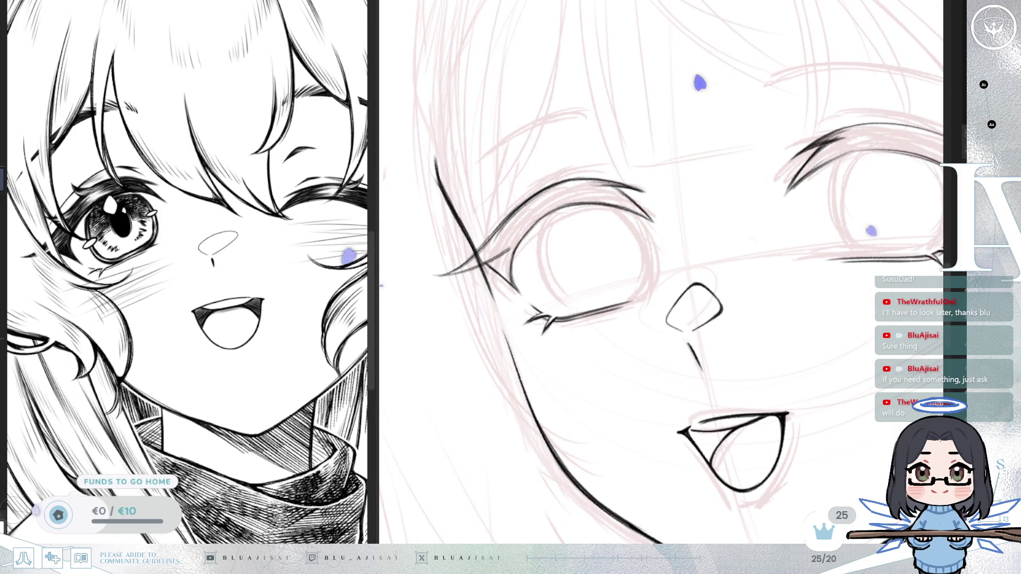
scroll(526, 359, up, 1)
drag(525, 359, 706, 316)
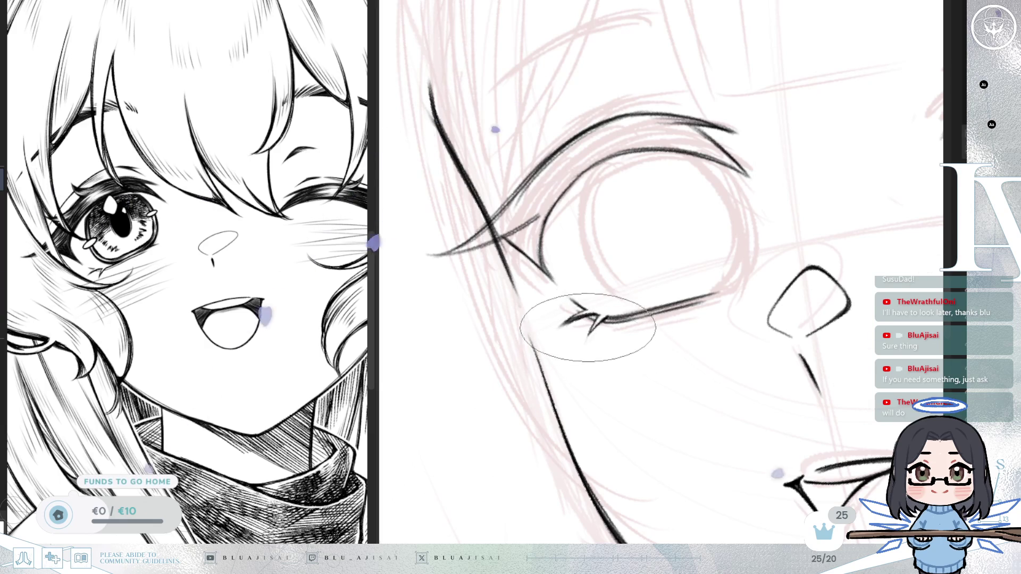
key(e)
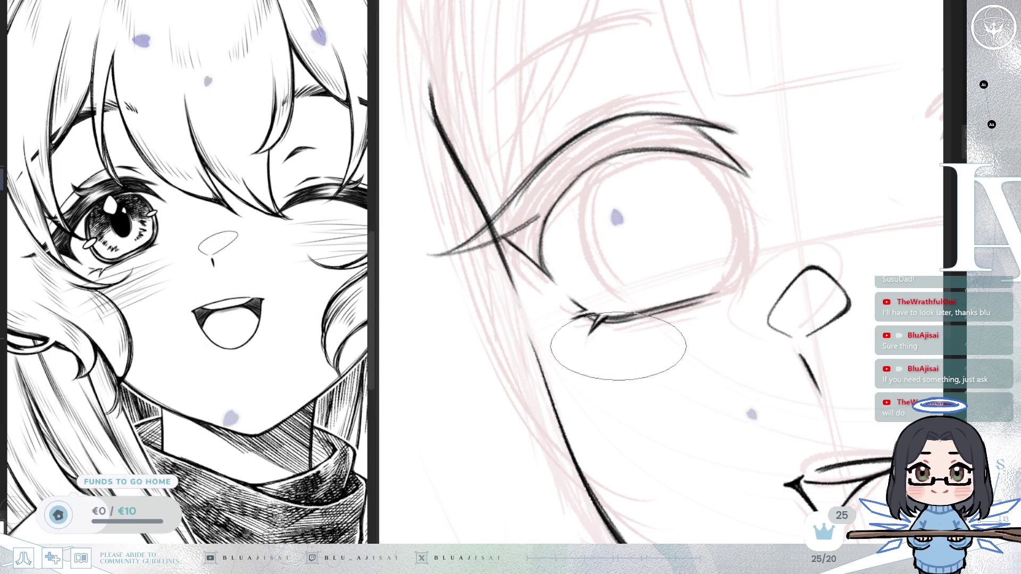
scroll(817, 353, down, 2)
scroll(818, 354, down, 2)
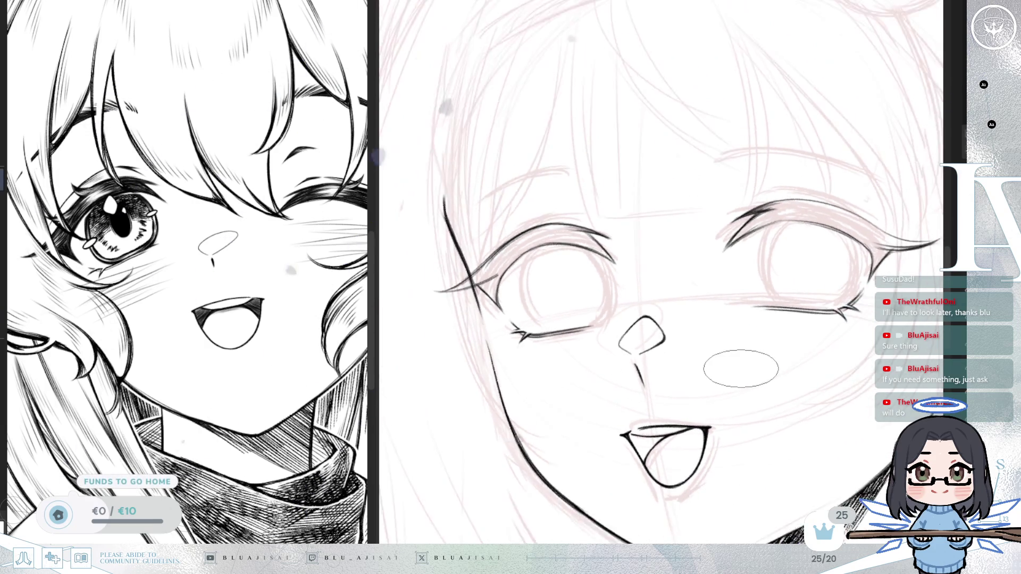
scroll(549, 384, up, 5)
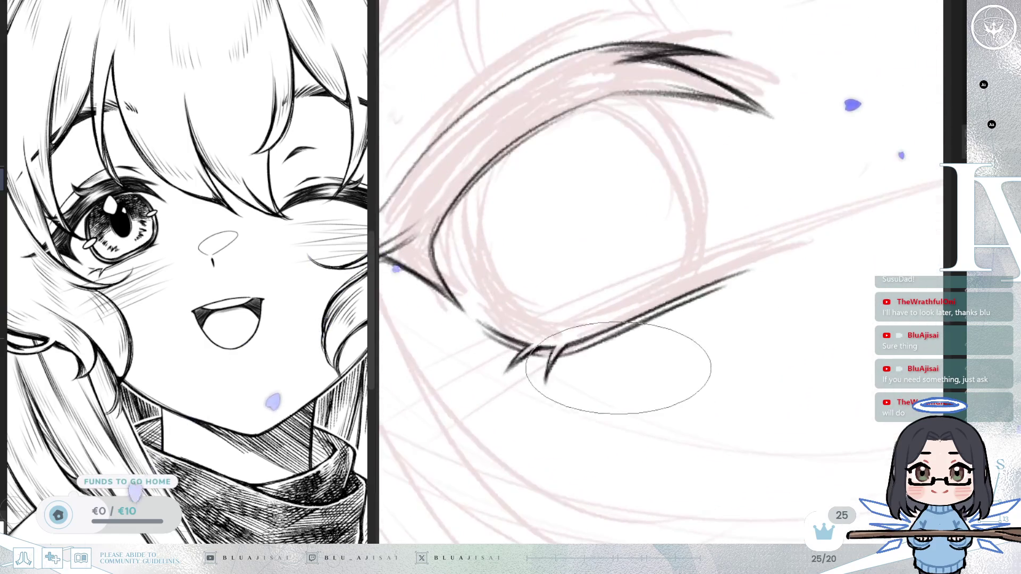
Shrink the brush tip and hatch fine dark strokes to thicken the inner upper lash line.
key(bracketleft)
key(bracketleft)
key(bracketleft)
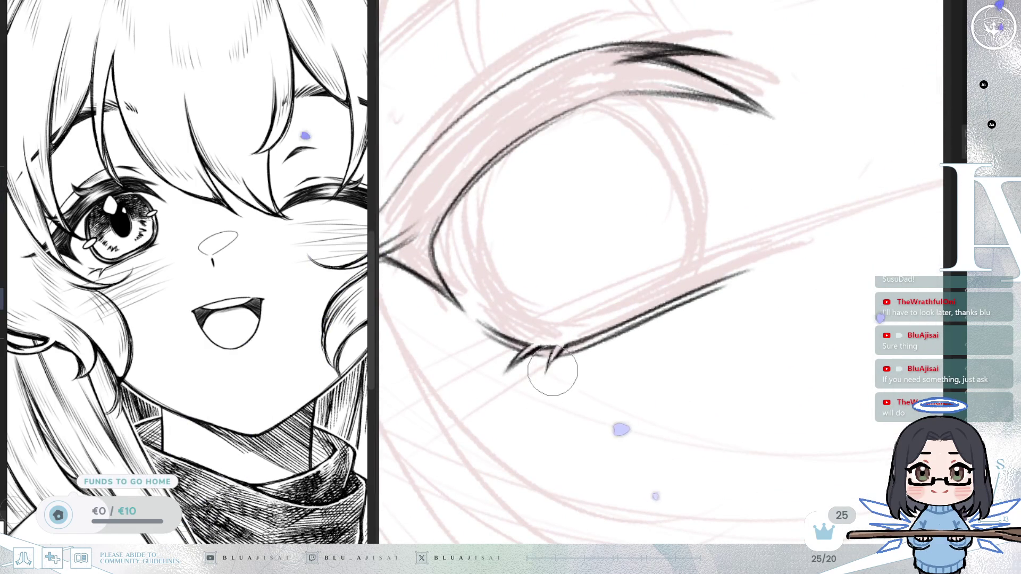
key(e)
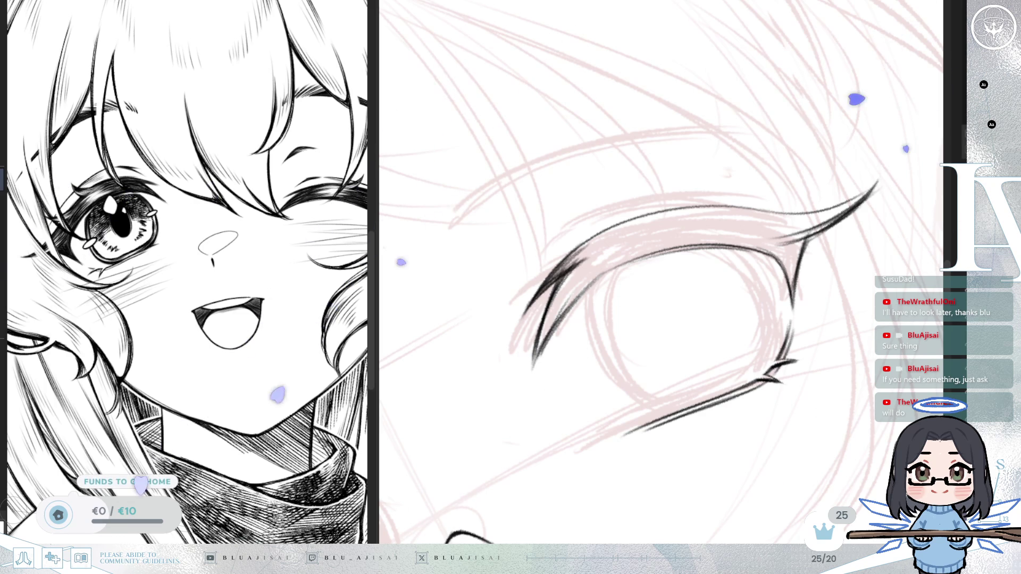
mouse_move(416, 216)
mouse_down()
mouse_move(752, 365)
mouse_move(775, 308)
mouse_move(746, 315)
mouse_move(764, 319)
mouse_move(771, 298)
mouse_move(752, 296)
mouse_move(777, 294)
mouse_move(729, 327)
mouse_move(684, 410)
mouse_move(707, 342)
mouse_move(678, 440)
mouse_move(737, 361)
mouse_move(661, 415)
mouse_move(782, 348)
mouse_move(685, 413)
mouse_up()
mouse_move(548, 323)
mouse_down()
mouse_move(549, 279)
mouse_move(554, 307)
mouse_up()
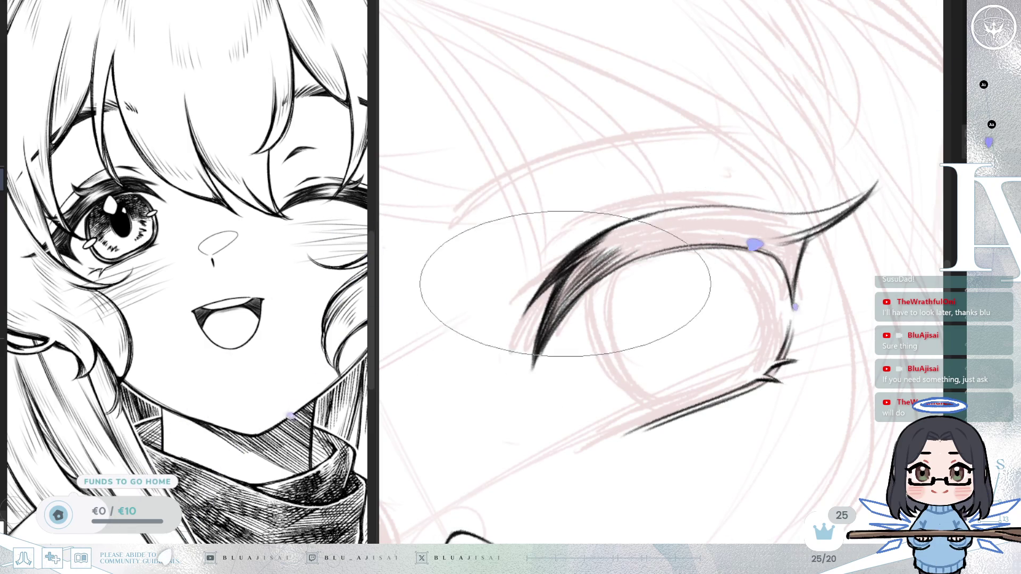
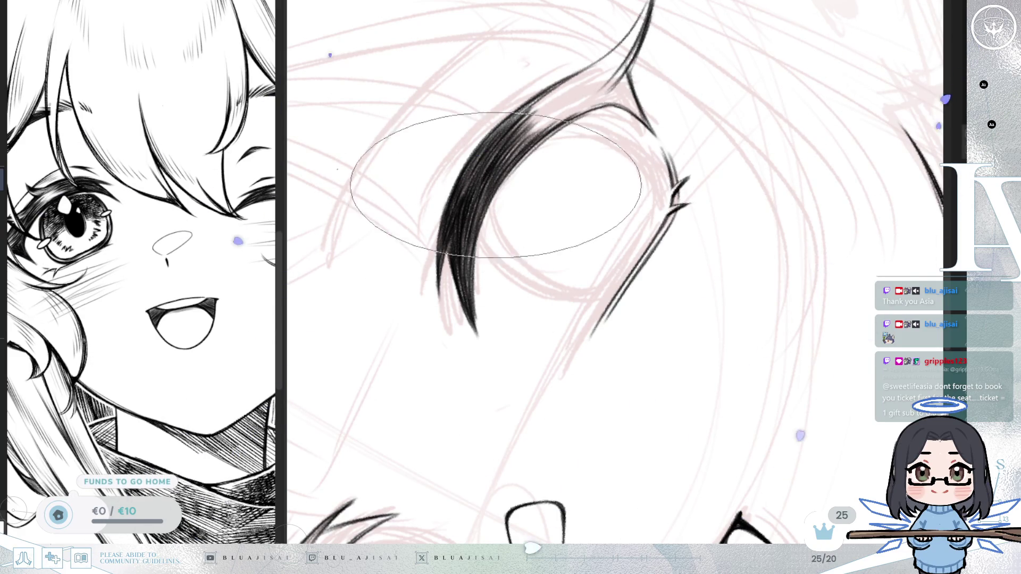
Tilt, mirror and rotate the view about 40° to taper the upper lash, then recentre it.
drag(470, 255, 540, 198)
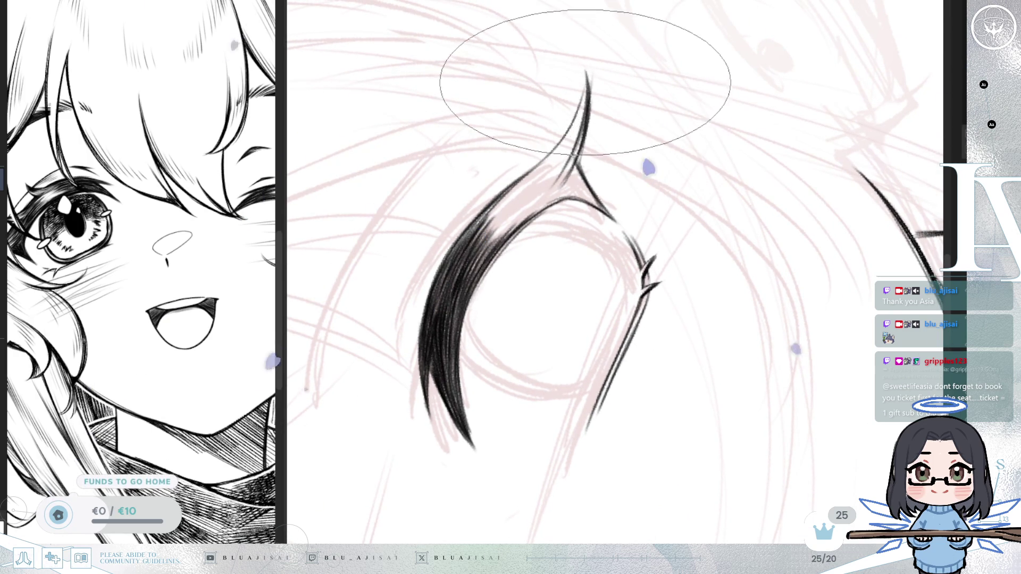
key(h)
mouse_move(562, 118)
mouse_down()
mouse_move(559, 107)
mouse_move(535, 126)
mouse_up()
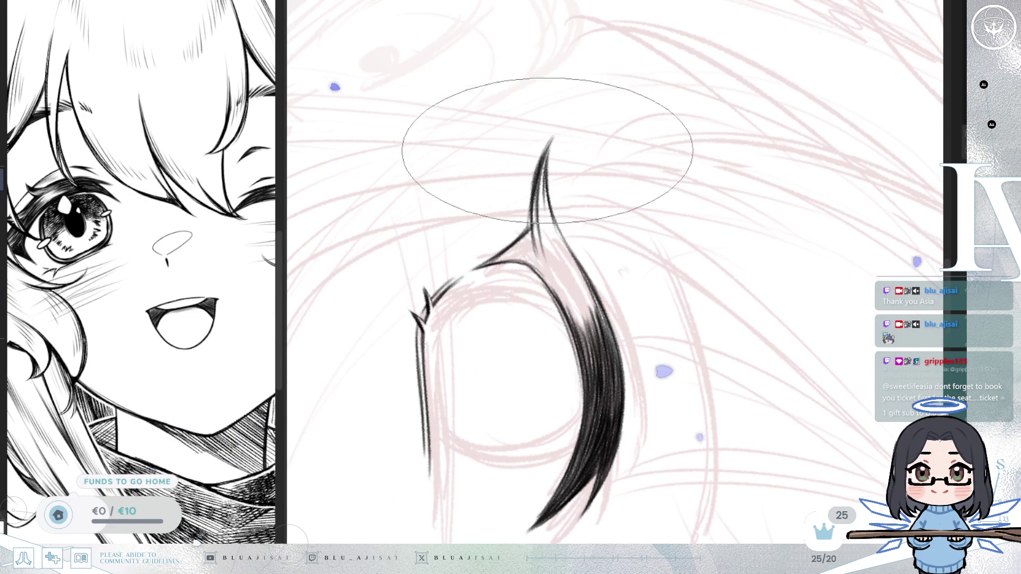
mouse_move(558, 137)
mouse_down()
mouse_move(549, 148)
mouse_move(581, 125)
mouse_up()
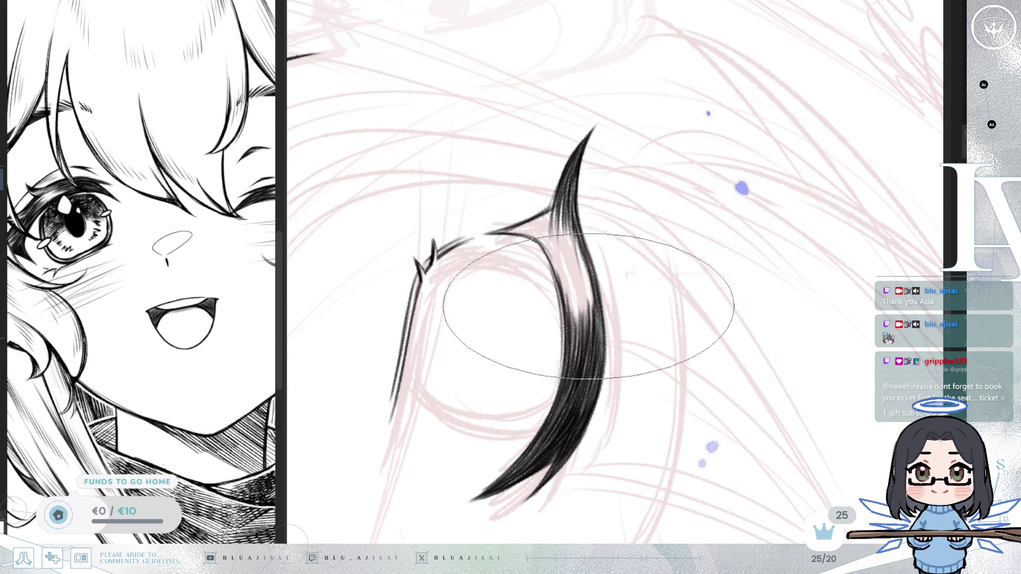
key(m)
drag(684, 237, 584, 159)
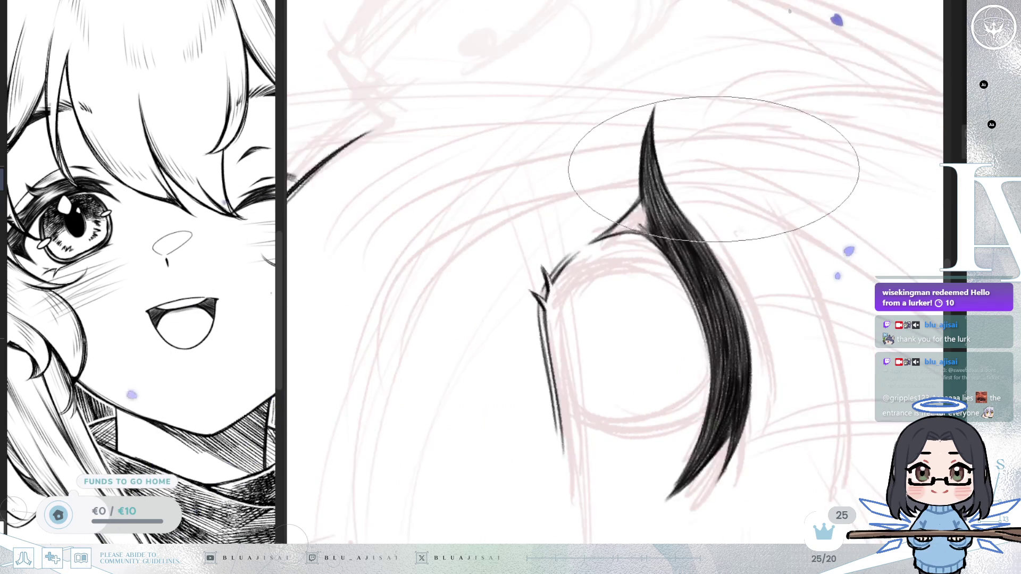
Darken the notch under the lash, check it mirrored, then remove the heavy lash stroke.
key(minus)
key(minus)
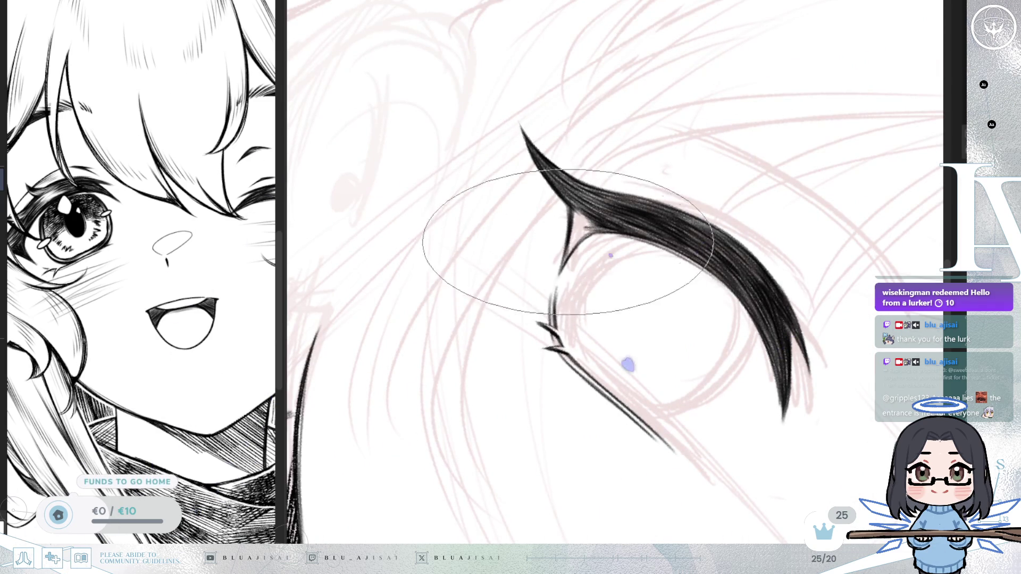
drag(577, 219, 570, 234)
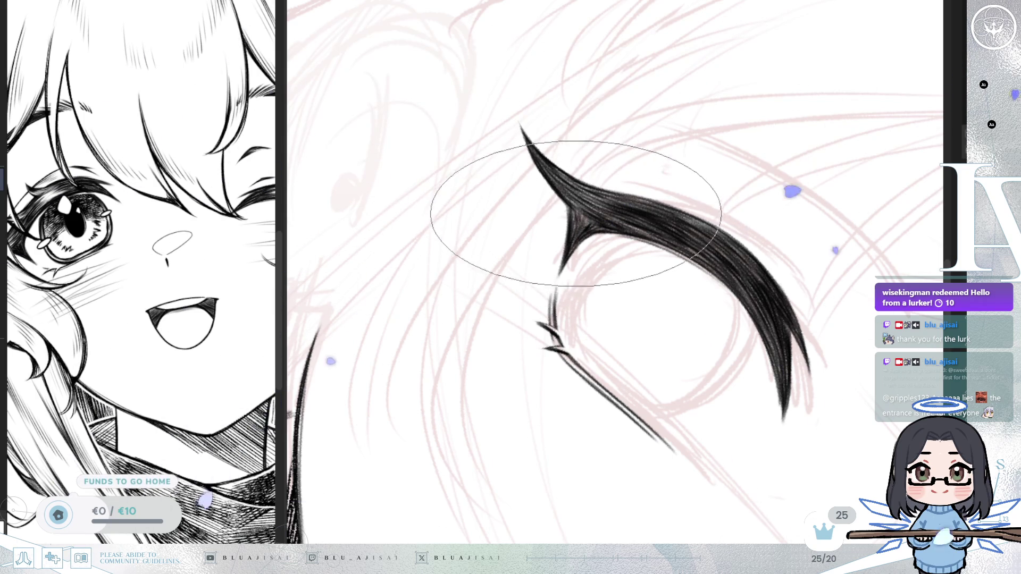
key(h)
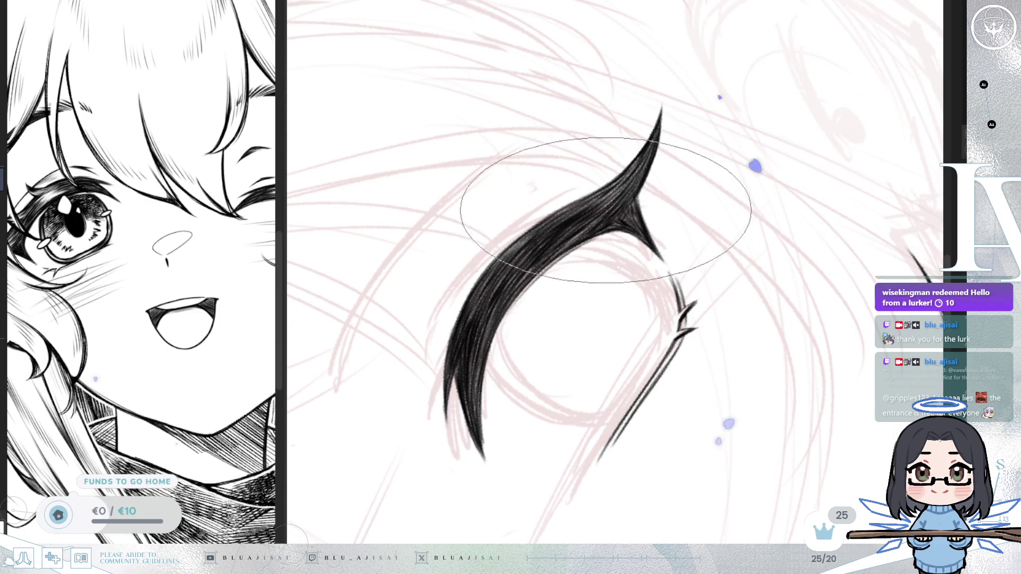
mouse_move(540, 232)
mouse_down()
mouse_move(661, 160)
mouse_move(697, 183)
mouse_move(558, 239)
mouse_up()
key(h)
key(h)
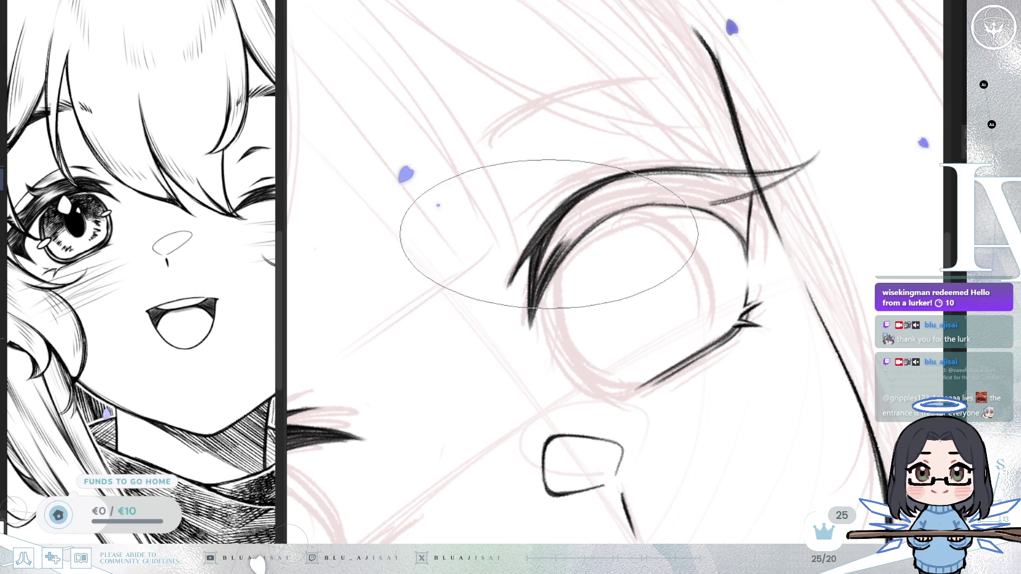
Add fine hatch strokes inside the upper lash, rotating the view to new working angles.
drag(553, 242, 612, 206)
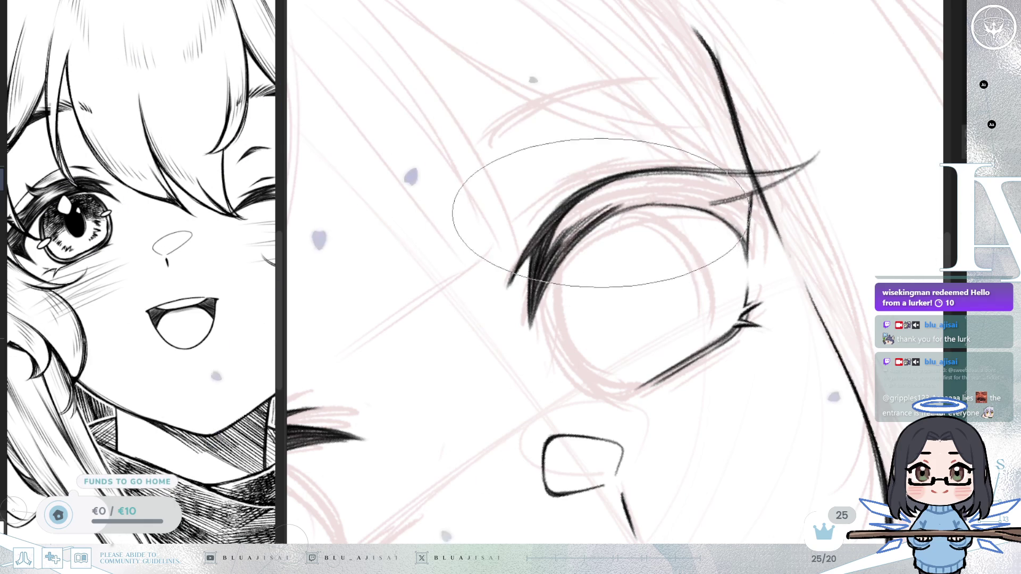
mouse_move(559, 171)
mouse_down()
mouse_move(587, 220)
mouse_move(574, 202)
mouse_up()
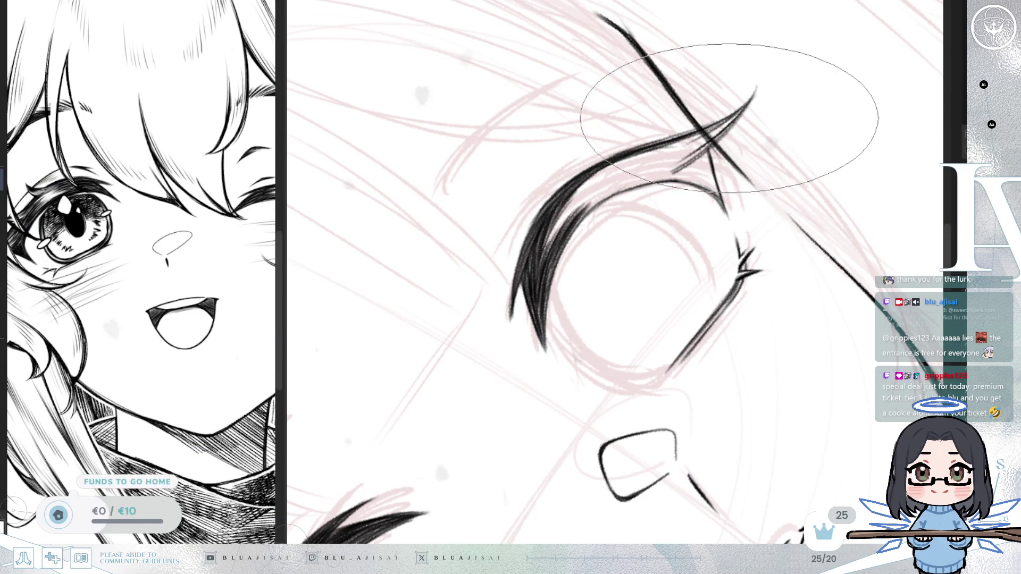
key(4)
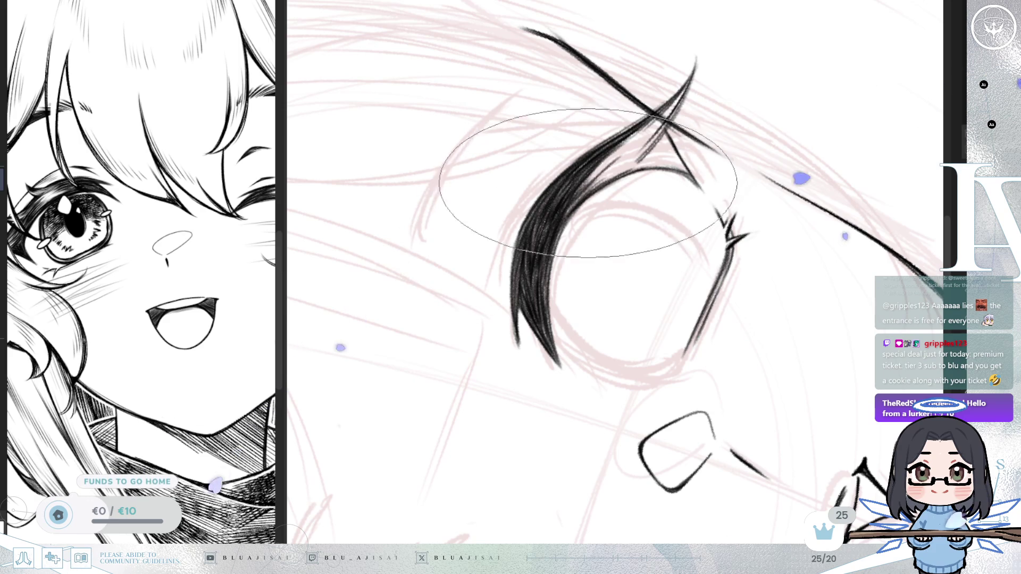
drag(606, 163, 592, 186)
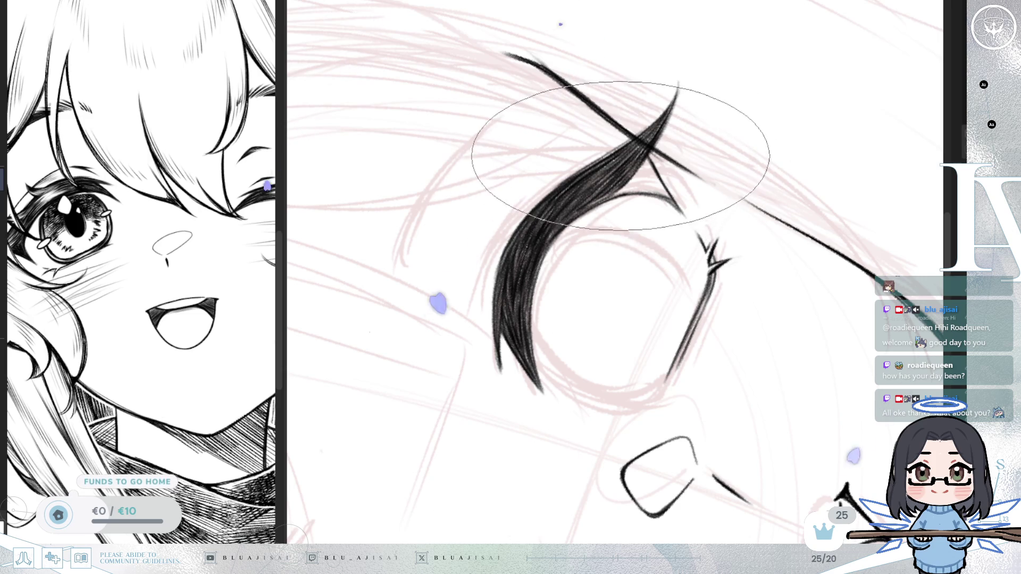
Turn the lash near-horizontal and fill its inner corner solid black.
mouse_move(538, 252)
mouse_down()
mouse_move(661, 154)
mouse_move(593, 202)
mouse_move(612, 160)
mouse_move(620, 50)
mouse_move(550, 207)
mouse_up()
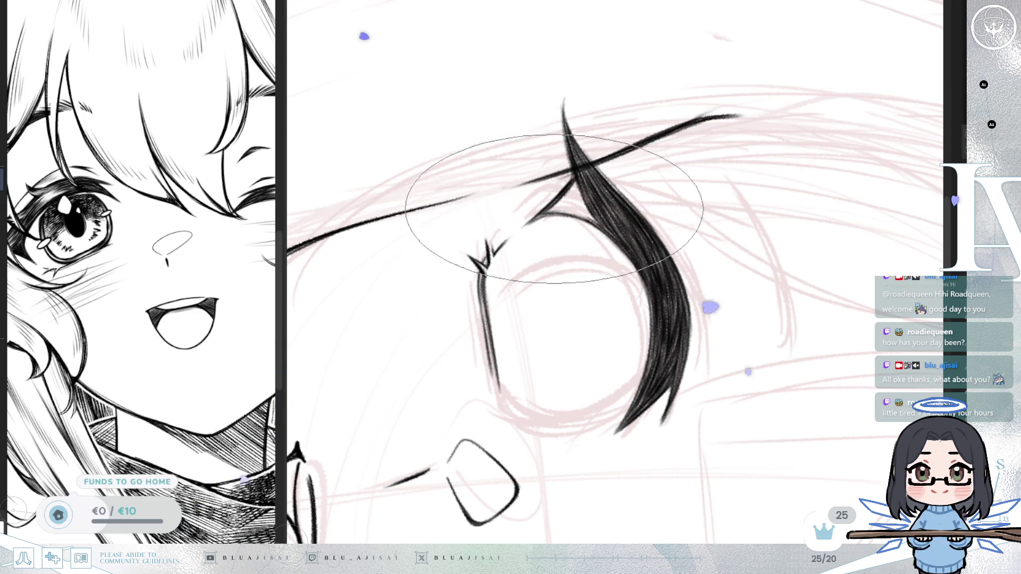
mouse_move(582, 169)
mouse_down()
mouse_move(580, 224)
mouse_move(568, 206)
mouse_up()
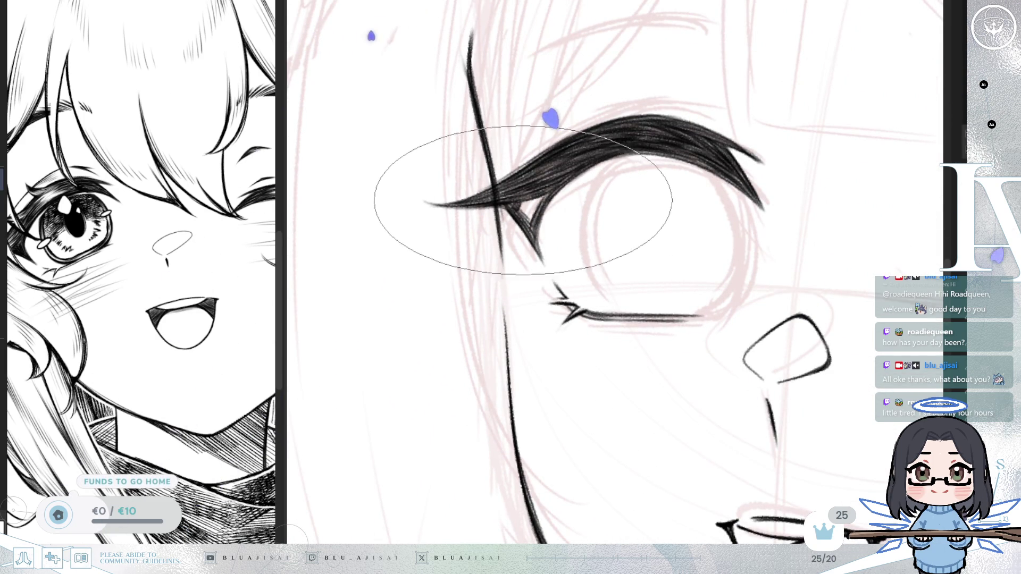
drag(525, 229, 525, 202)
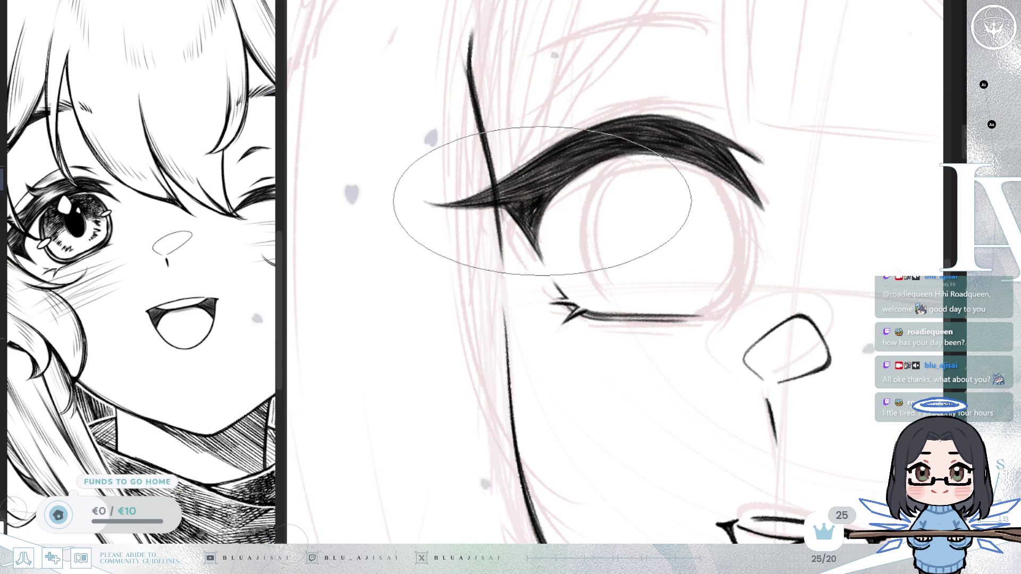
scroll(824, 191, down, 2)
Lasso the left eye's lashes and try a slight clockwise tilt, then cancel and deselect.
scroll(824, 192, down, 4)
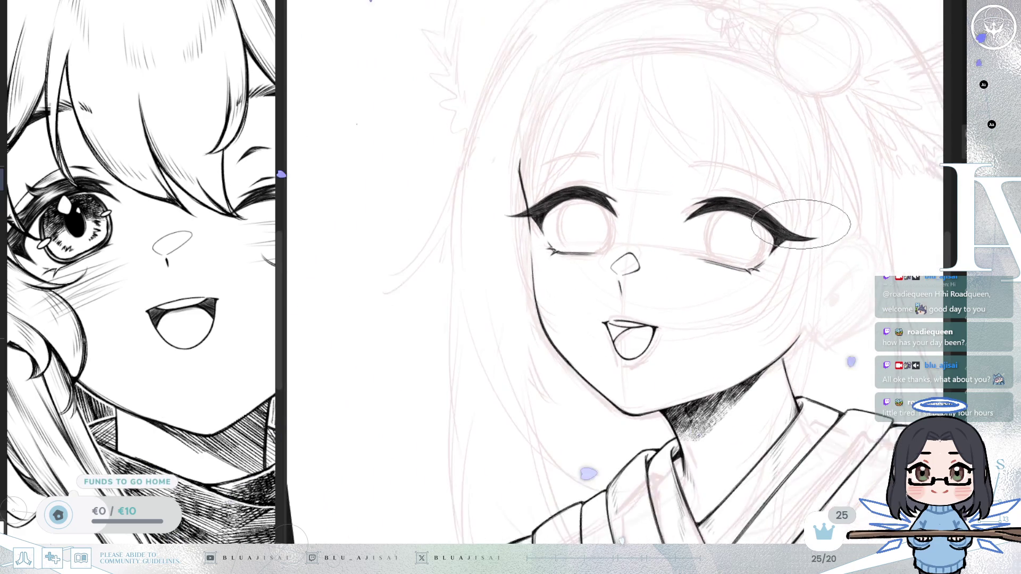
key(minus)
key(minus)
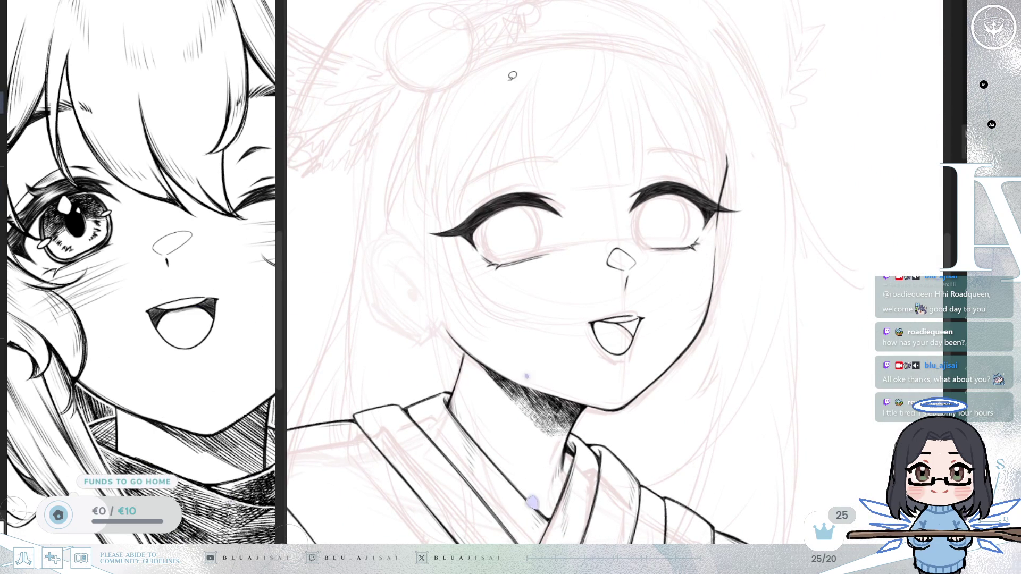
scroll(613, 240, up, 2)
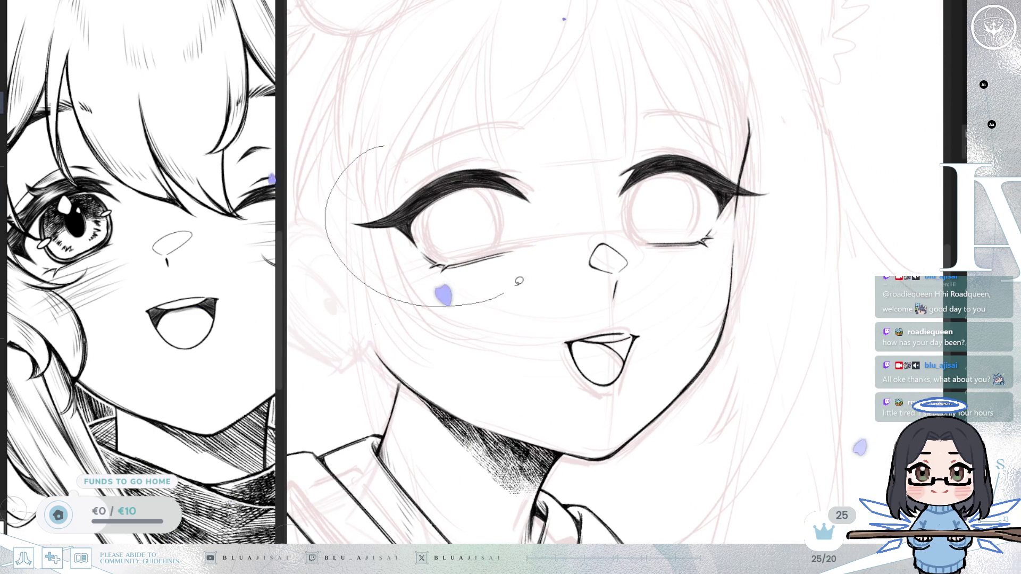
drag(372, 149, 353, 160)
key(ctrl+t)
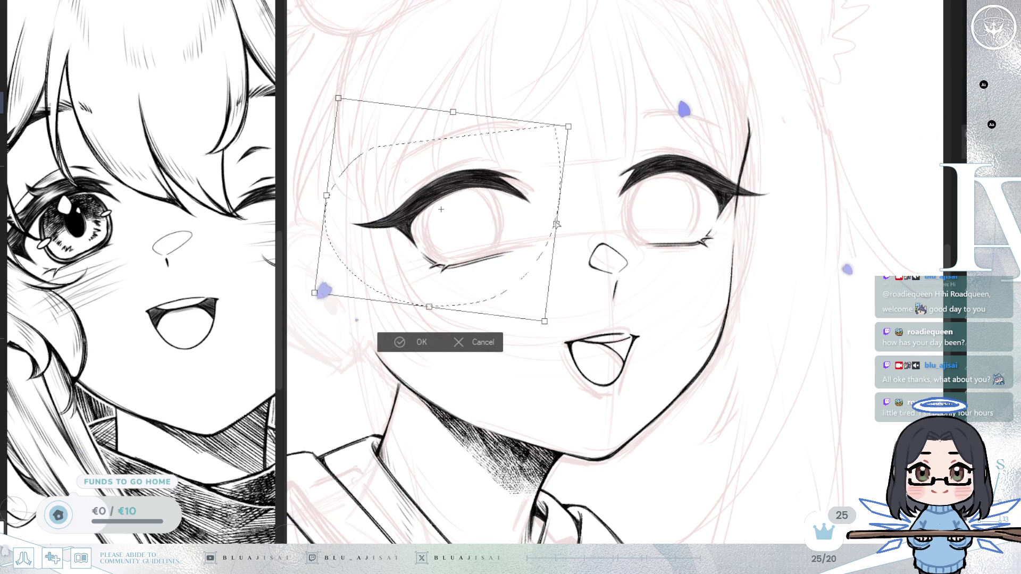
drag(439, 317, 436, 317)
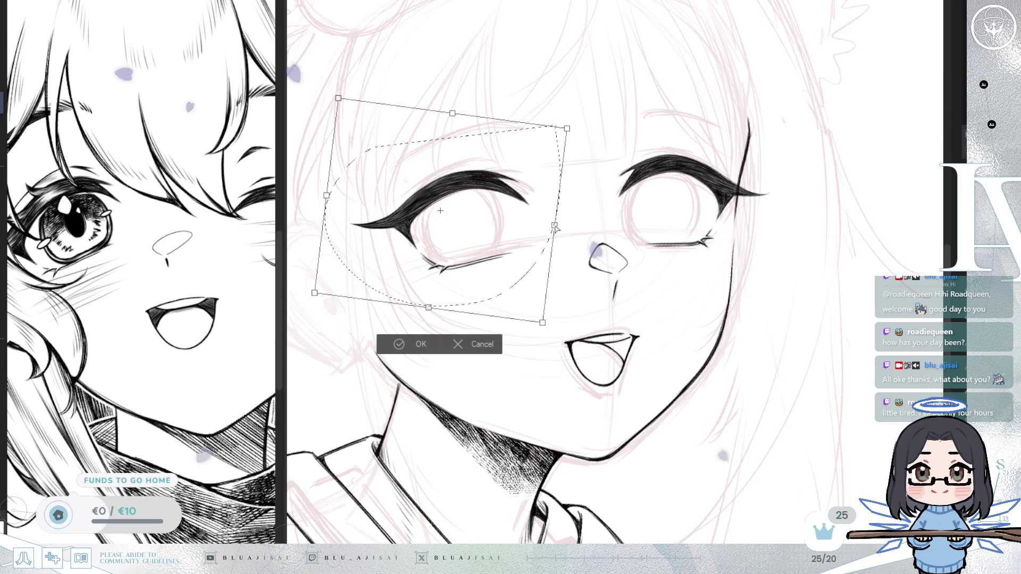
click(479, 344)
key(ctrl+d)
Reselect the left lashes, pull the outer end slightly inward and down, and deselect.
drag(509, 137, 508, 138)
key(ctrl+t)
drag(551, 188, 549, 188)
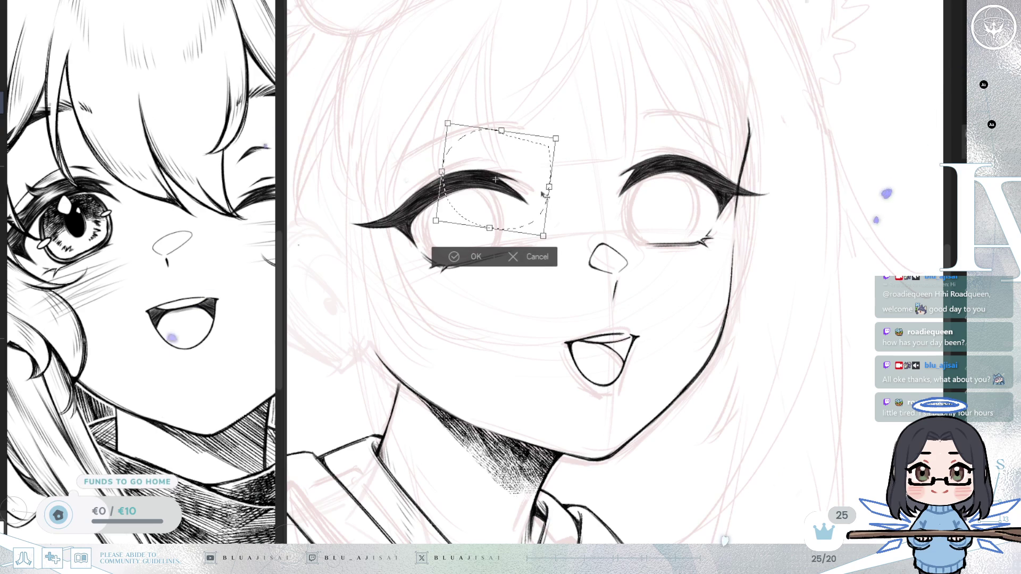
click(451, 258)
click(381, 257)
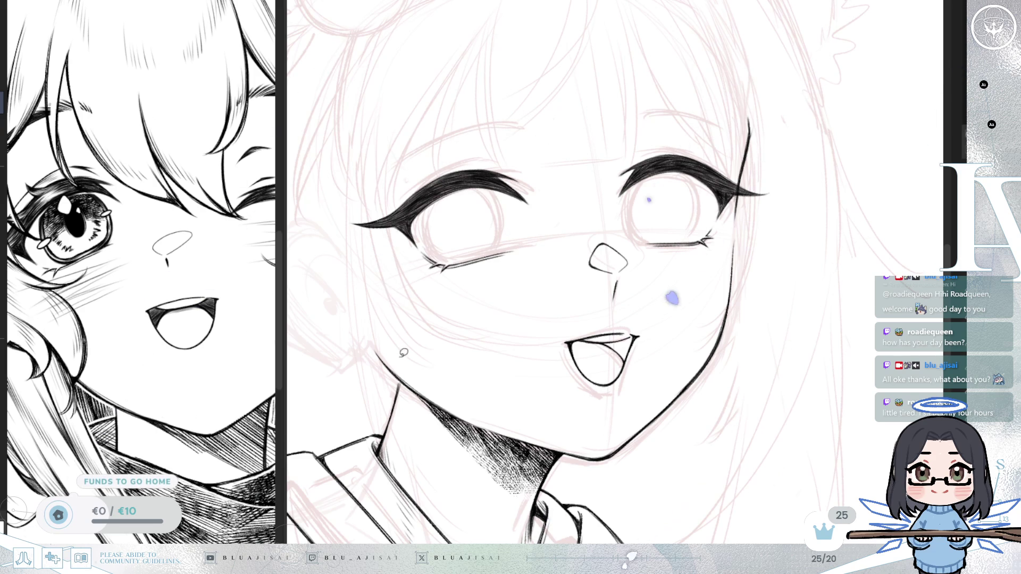
key(h)
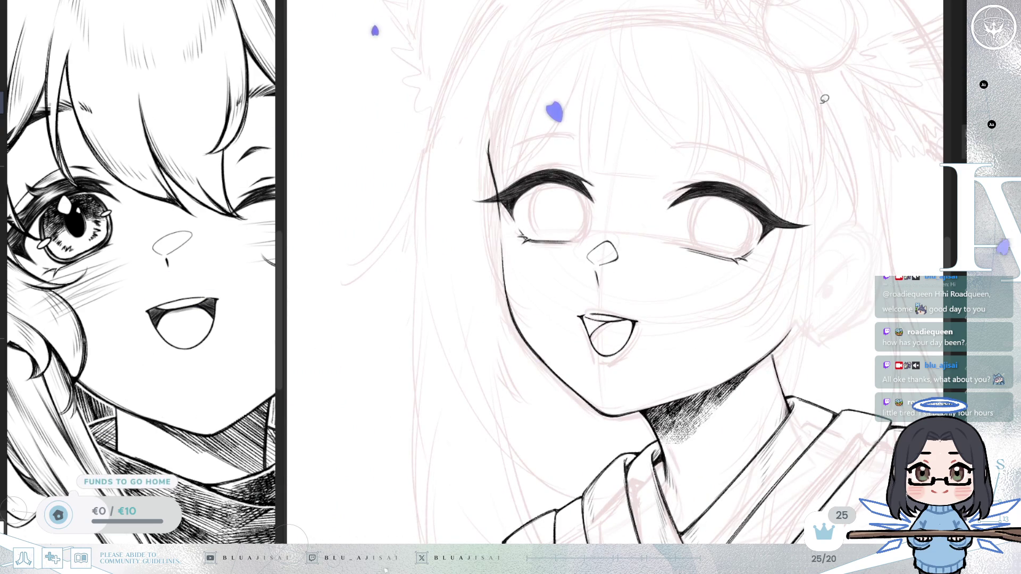
Add a thin lash flick and a short lash flick above the left eye.
scroll(816, 104, up, 2)
drag(555, 134, 686, 200)
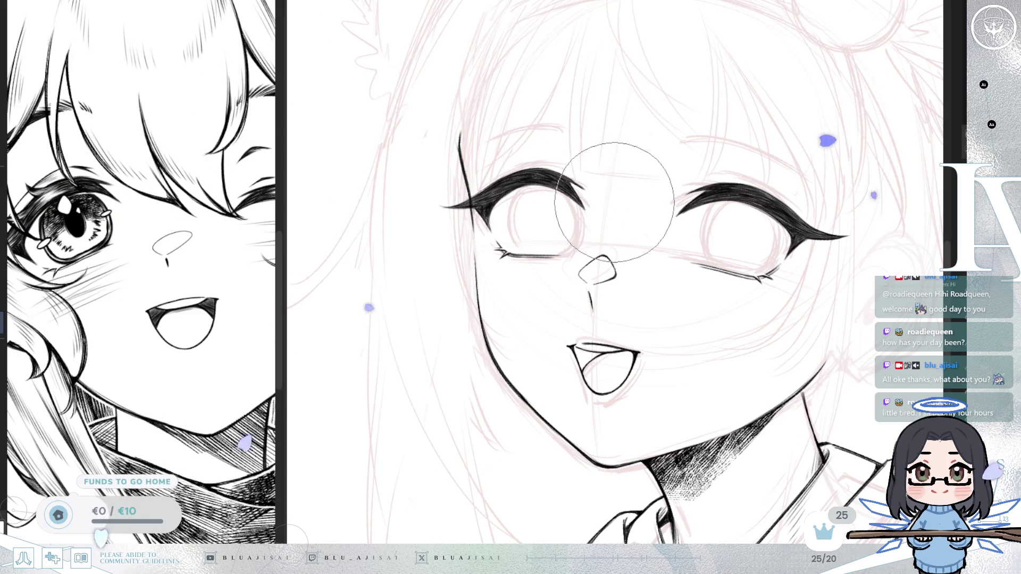
scroll(613, 249, up, 3)
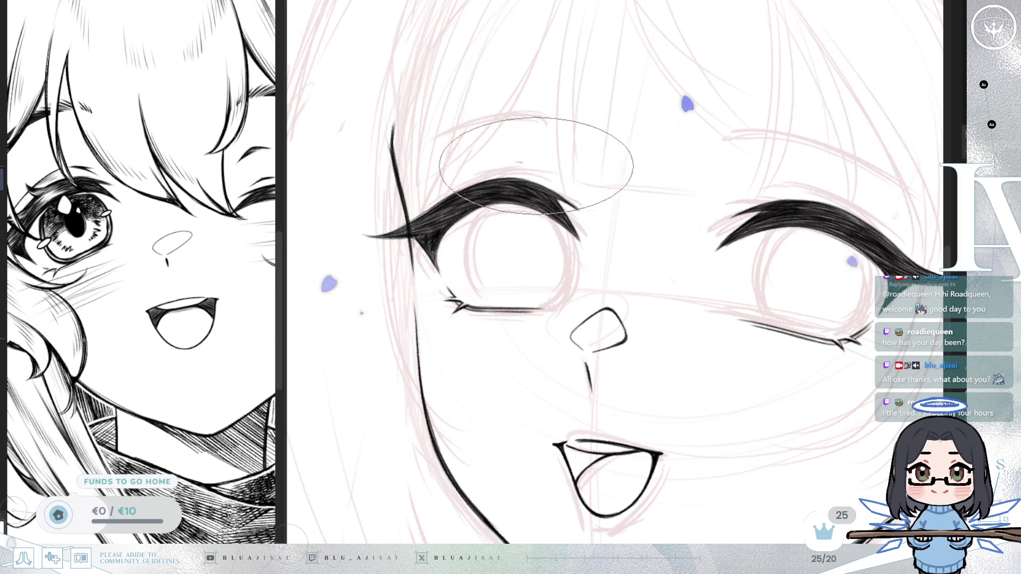
drag(422, 196, 505, 158)
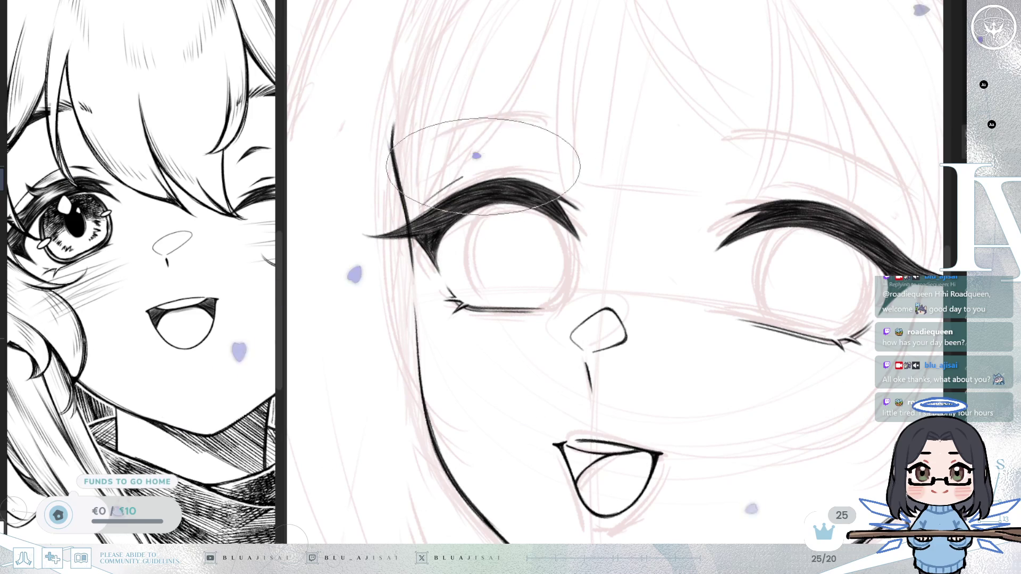
drag(520, 159, 534, 161)
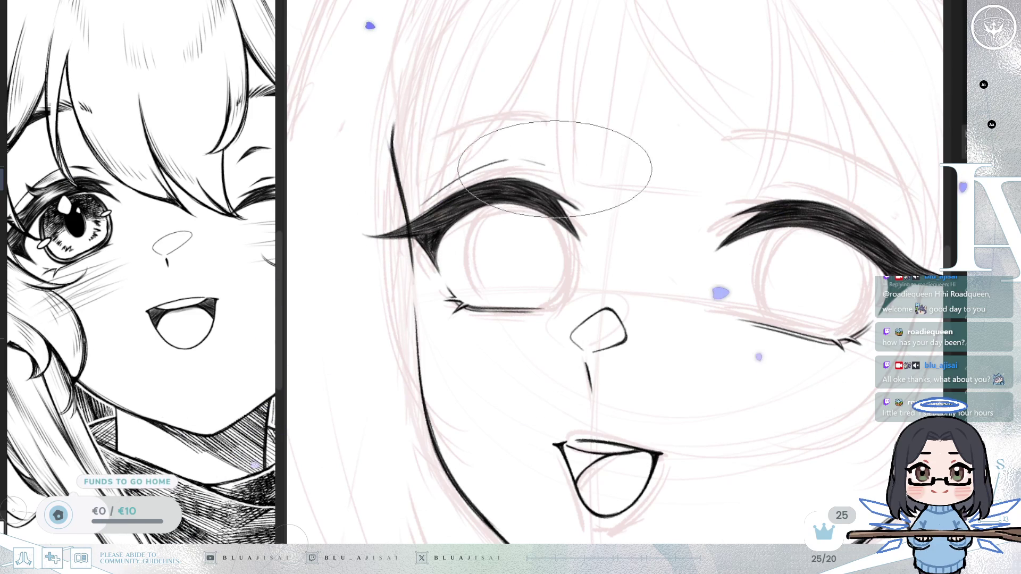
Add a small lash tick on the right eye, then turn the face upright showing both eyes.
scroll(616, 170, up, 2)
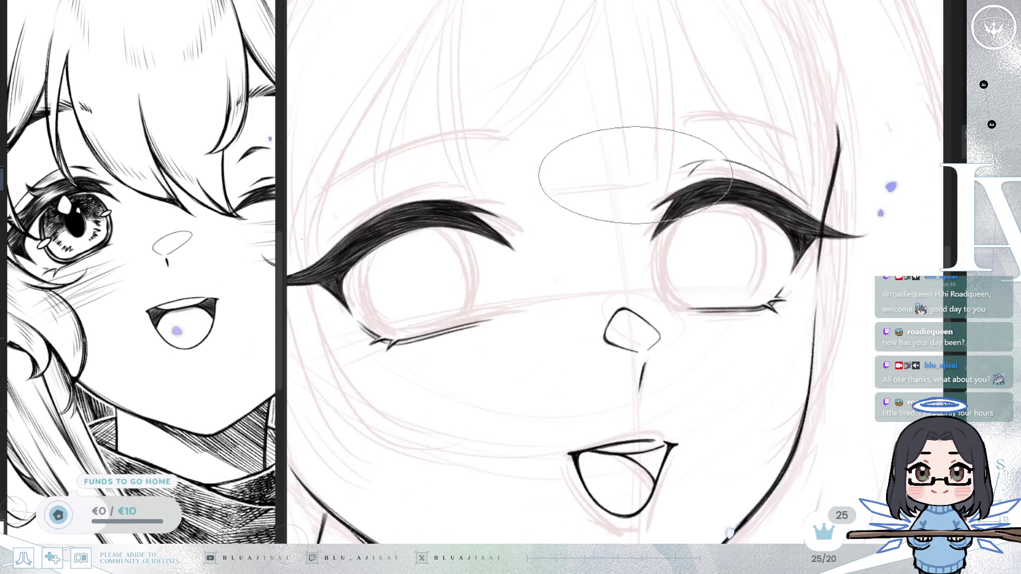
key(Delete)
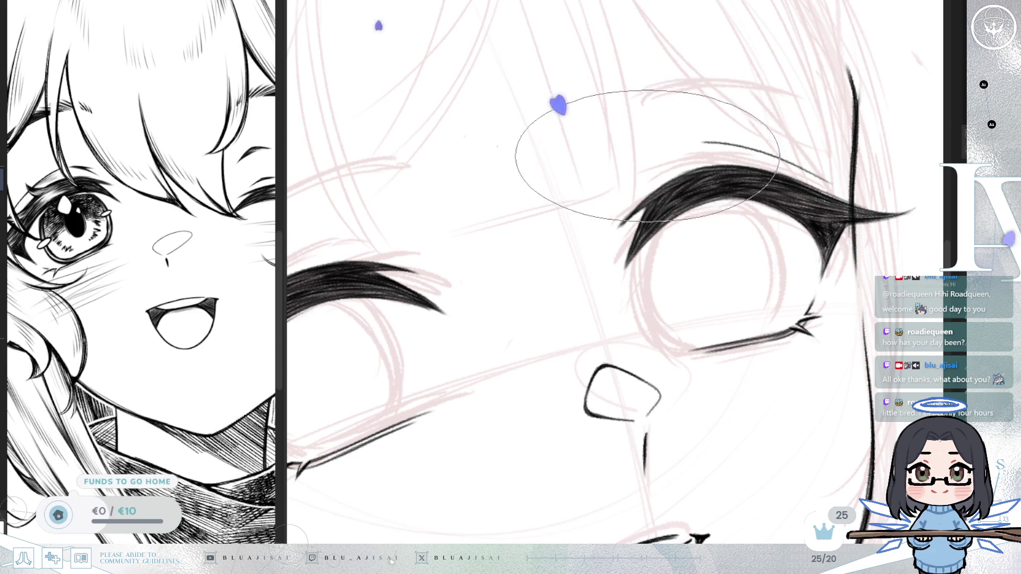
drag(662, 169, 677, 145)
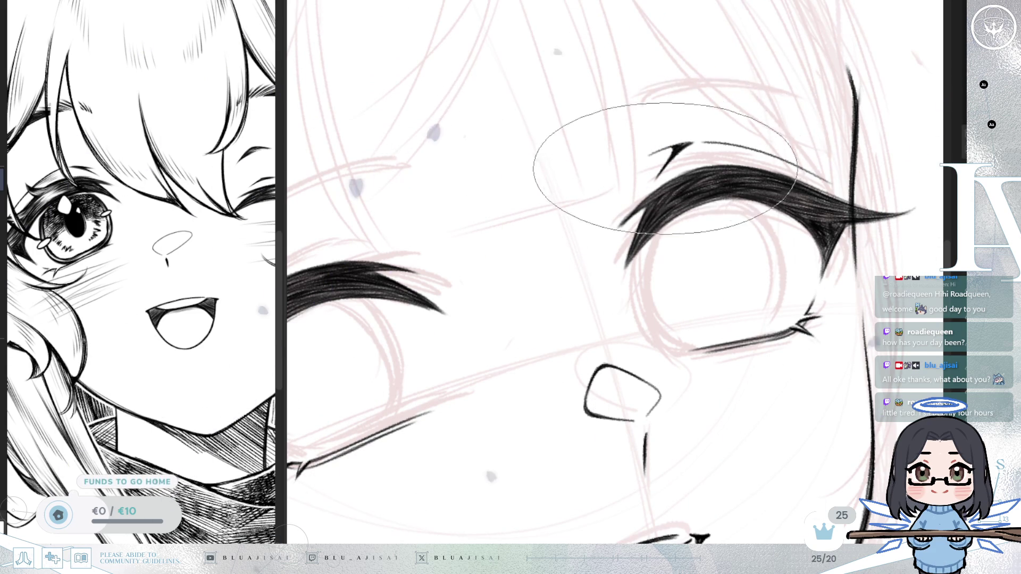
key(Delete)
drag(602, 130, 639, 221)
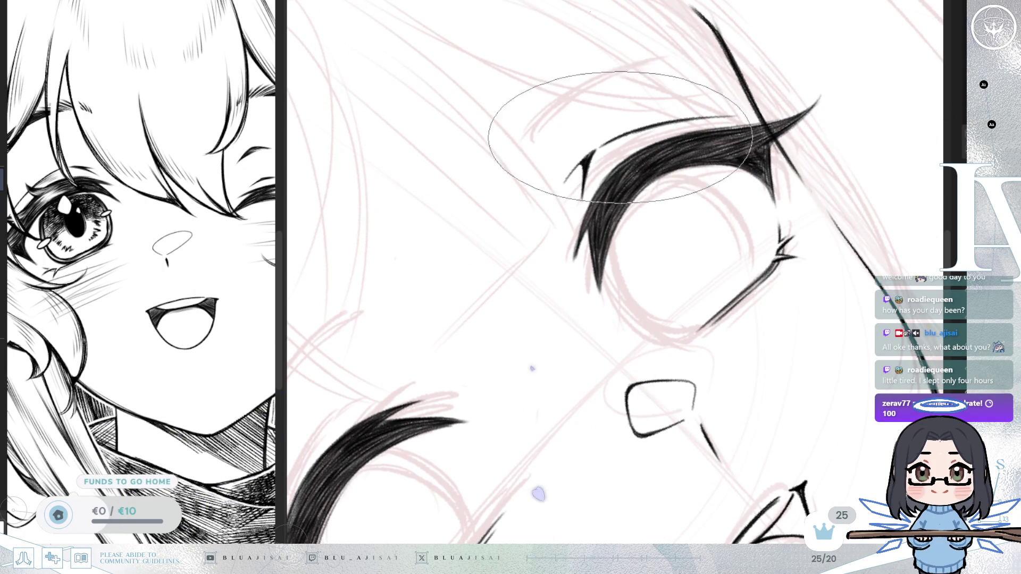
mouse_move(622, 154)
mouse_down()
mouse_move(691, 106)
mouse_move(825, 57)
mouse_up()
drag(748, 204, 730, 171)
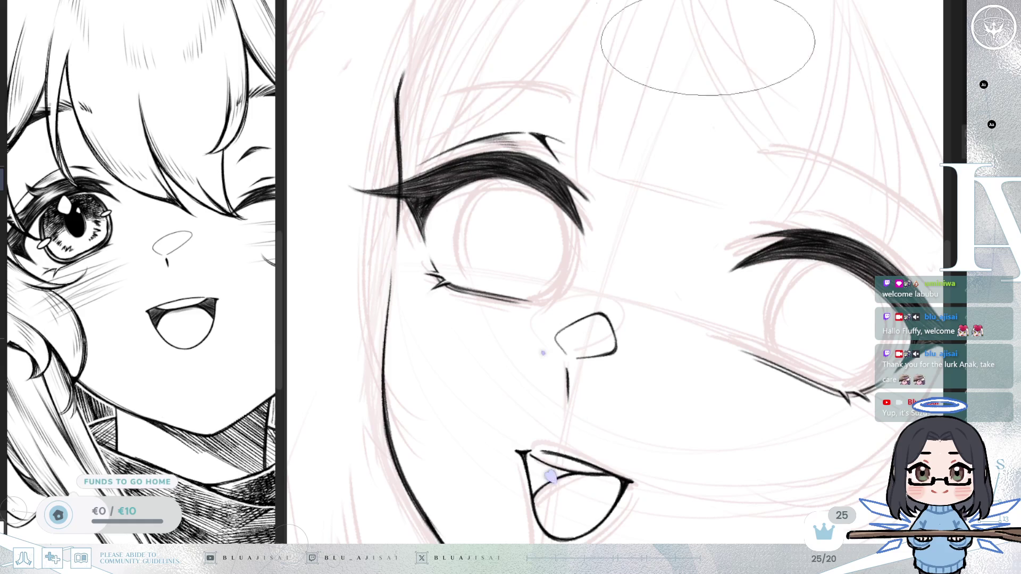
scroll(707, 252, up, 2)
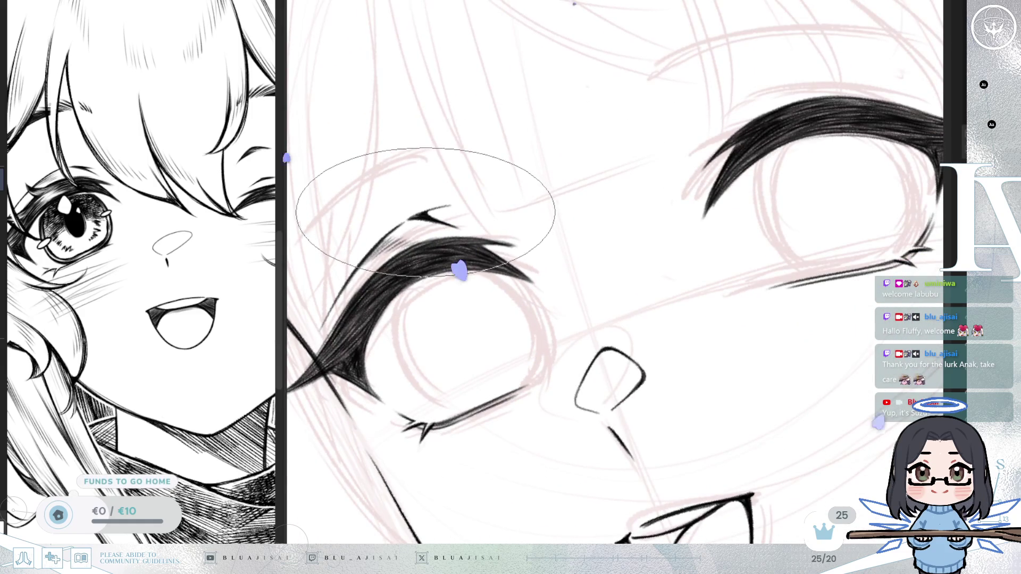
Zoom in on the left eye, mirror the view and rotate it so the lash curves upward.
mouse_move(601, 148)
mouse_down()
mouse_move(661, 206)
mouse_move(708, 162)
mouse_move(664, 191)
mouse_move(490, 216)
mouse_move(464, 197)
mouse_up()
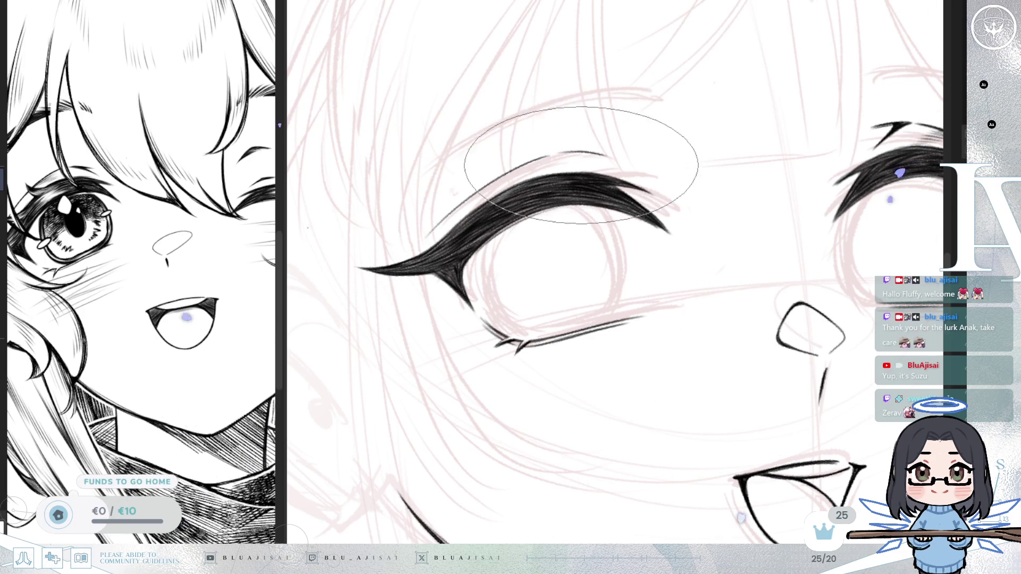
key(m)
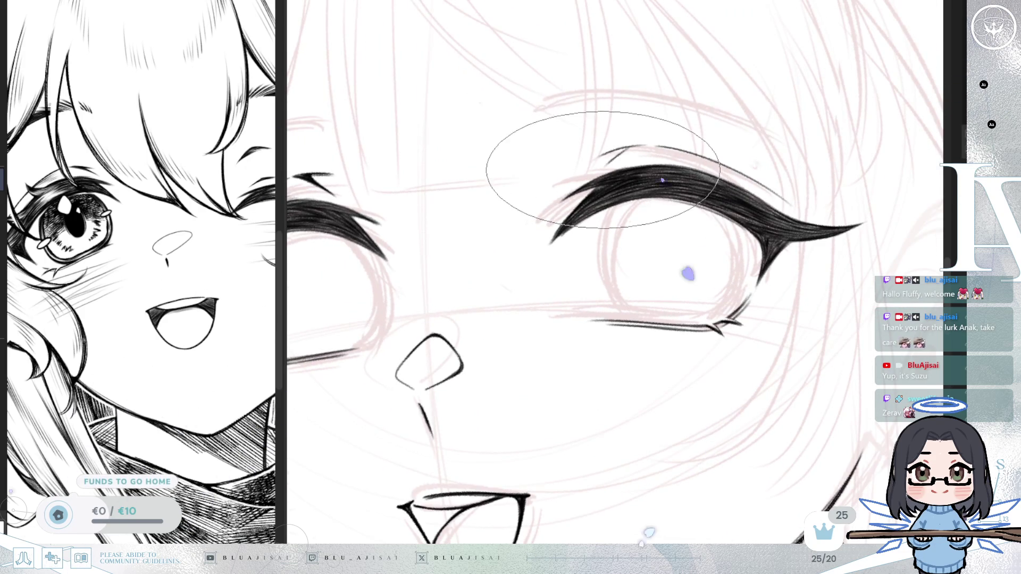
key(Delete)
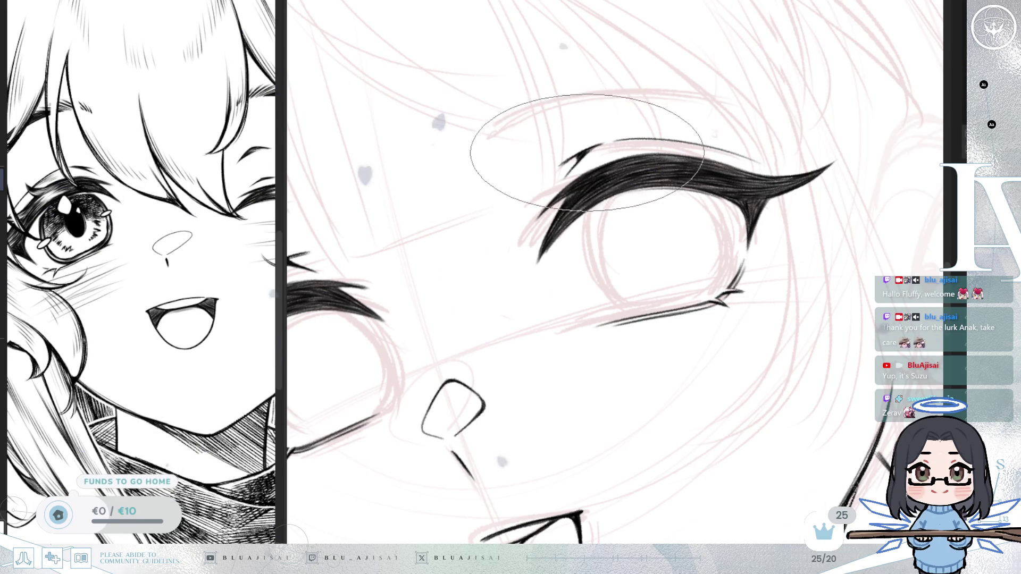
drag(566, 189, 485, 244)
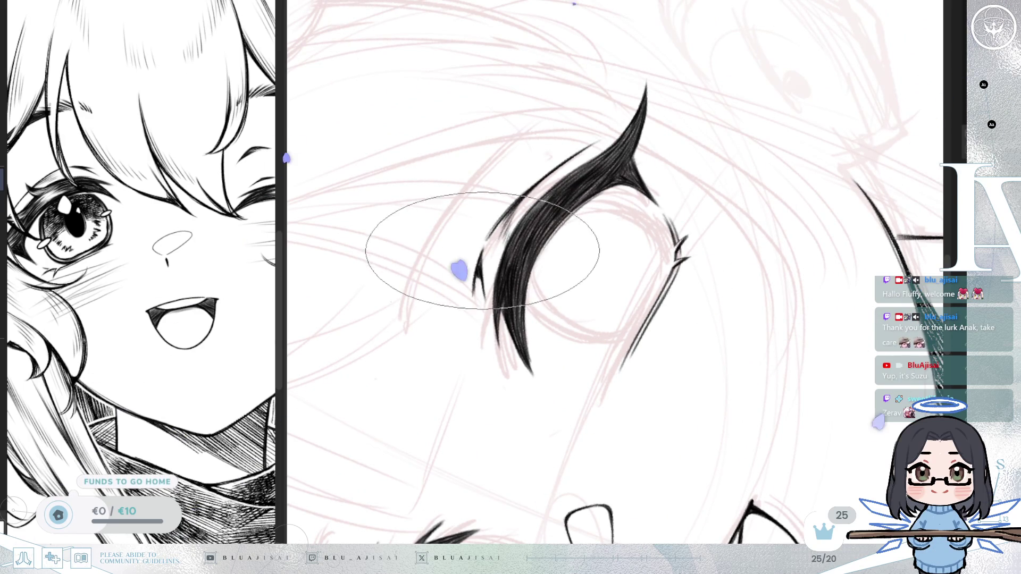
scroll(479, 269, down, 5)
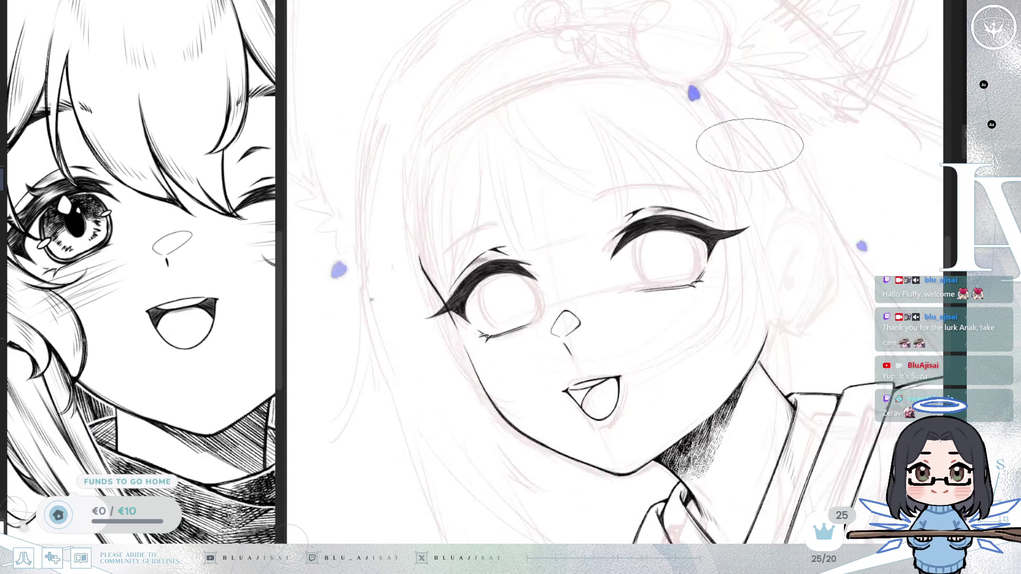
Bring the whole face upright into view and fine-tune its position.
drag(775, 135, 724, 123)
drag(843, 110, 807, 151)
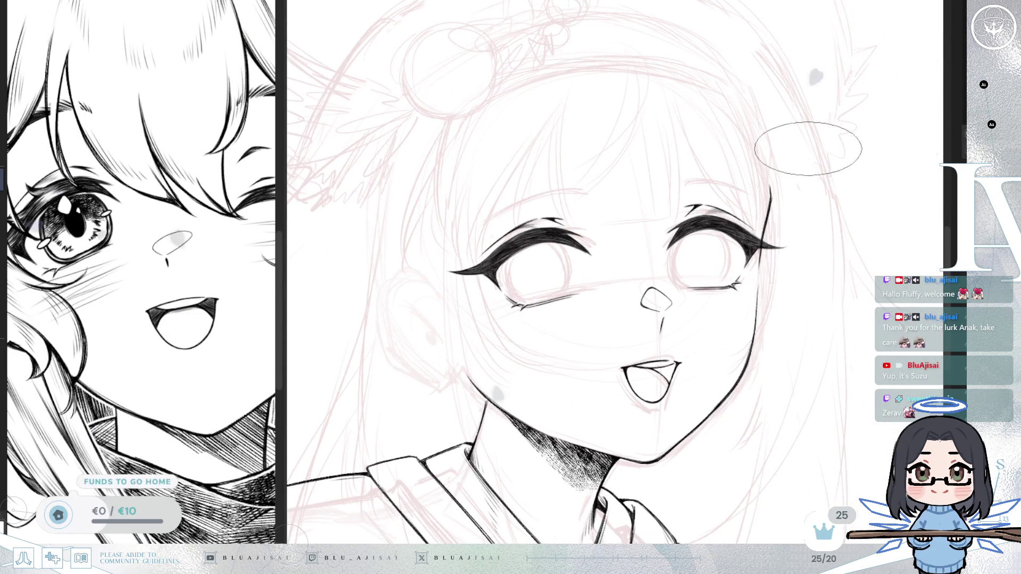
drag(743, 187, 745, 176)
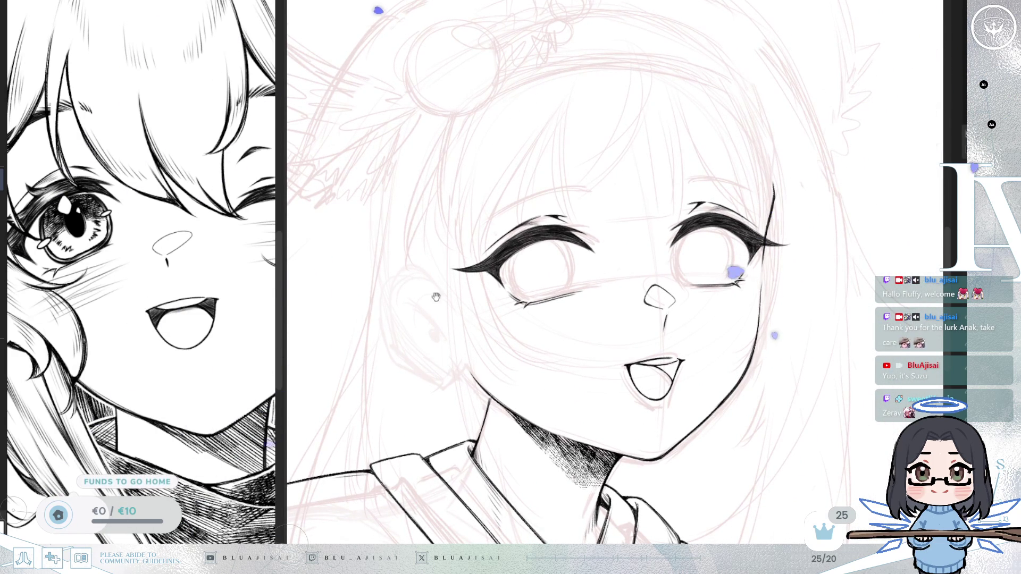
scroll(264, 326, down, 3)
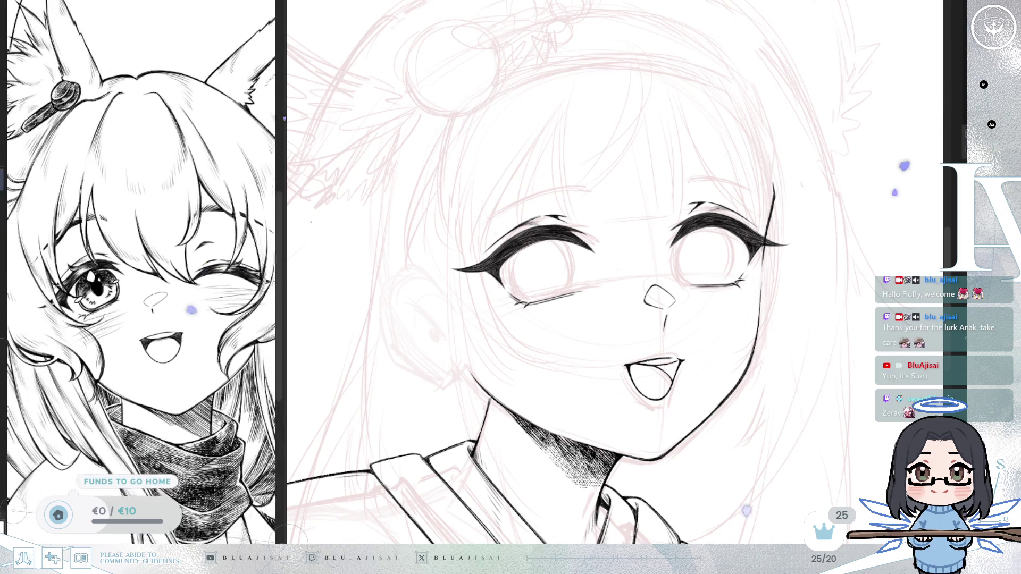
Move the reference picture to show face and scarf, then centre the view on the right eye.
drag(218, 414, 252, 398)
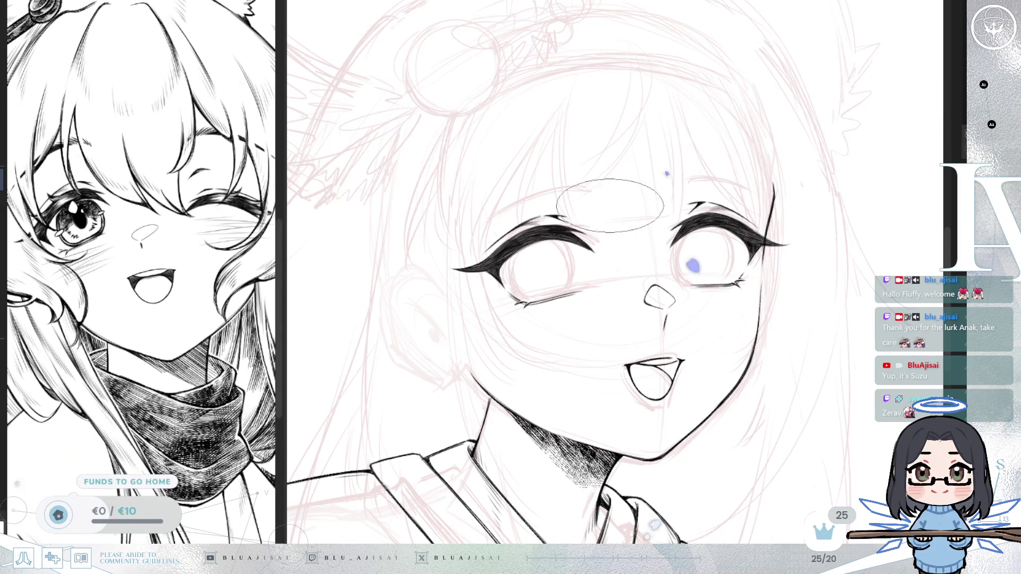
scroll(744, 207, up, 2)
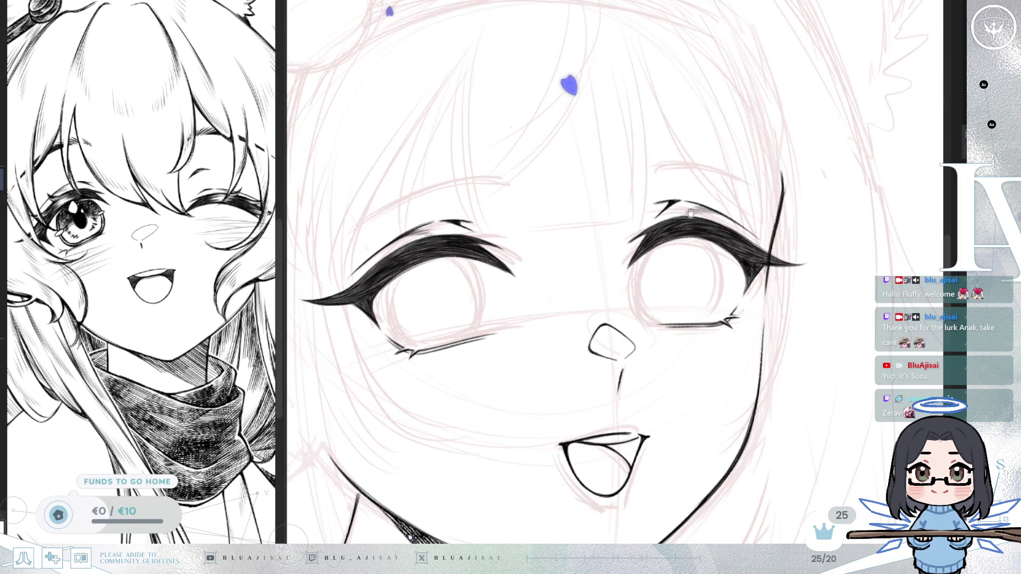
drag(691, 209, 674, 217)
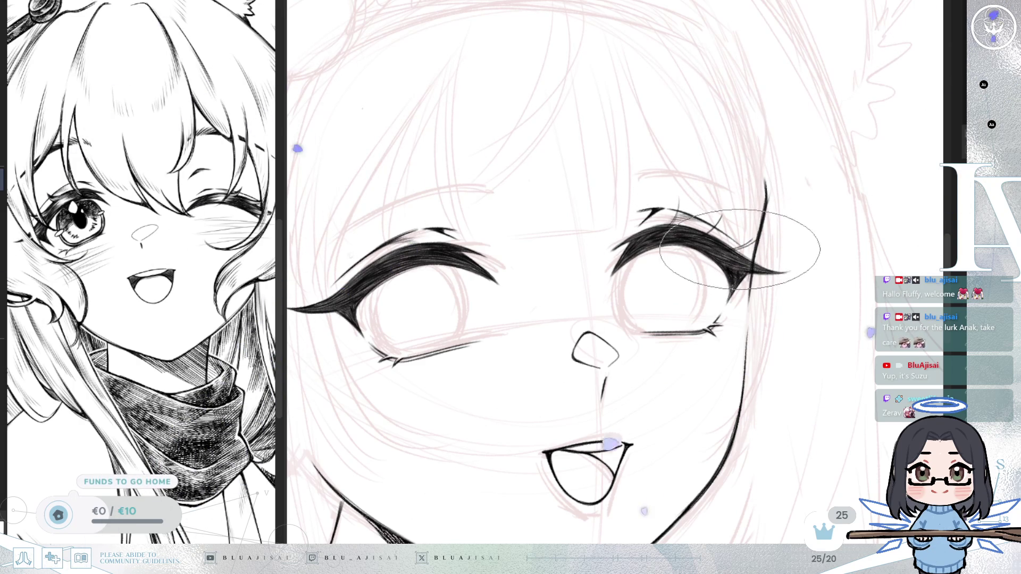
drag(730, 255, 742, 275)
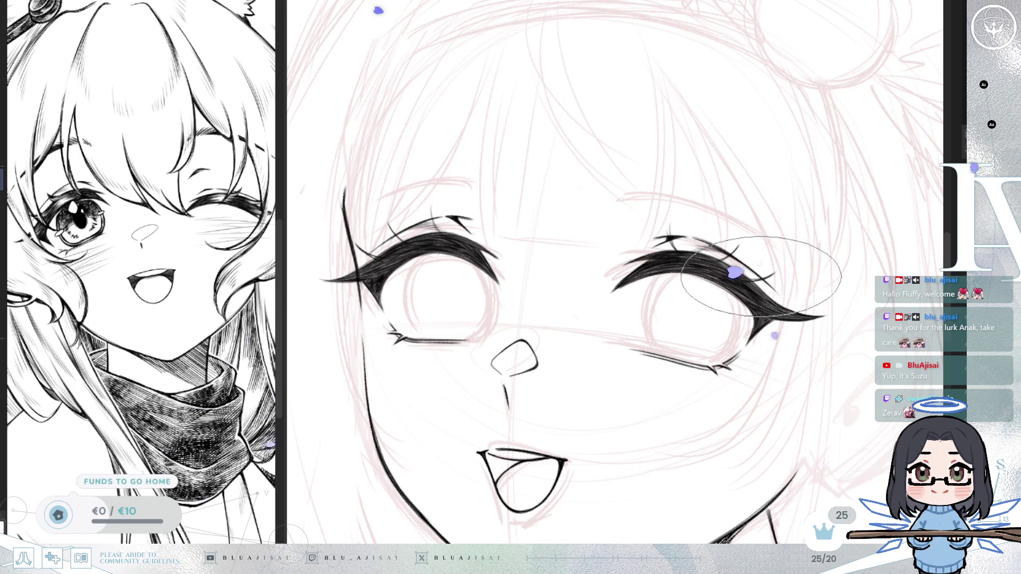
scroll(761, 248, up, 5)
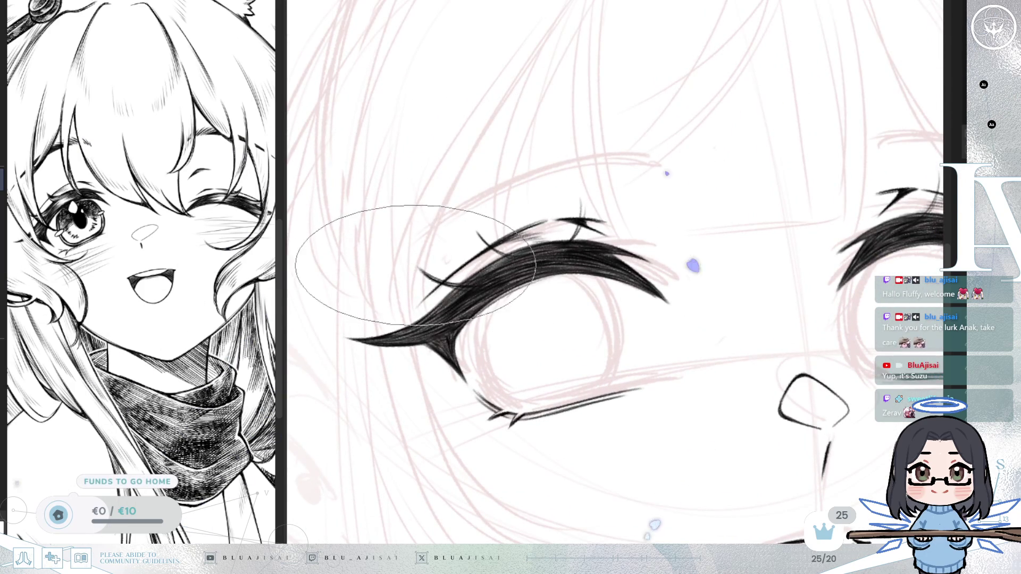
Pan from the left eye to centre the right eye and tilt the canvas for inking its lash.
drag(479, 282, 521, 255)
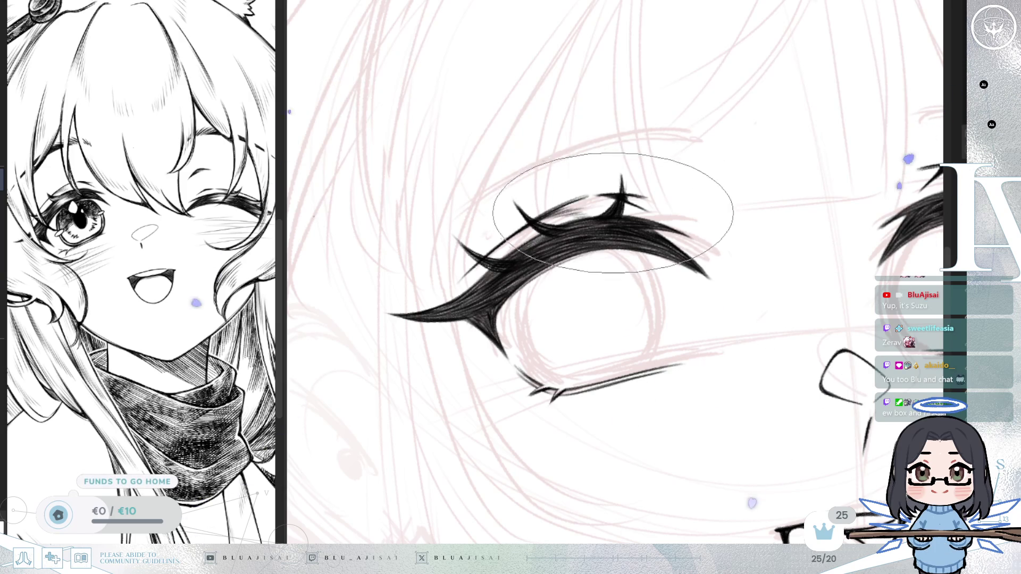
drag(726, 228, 674, 239)
drag(663, 237, 638, 234)
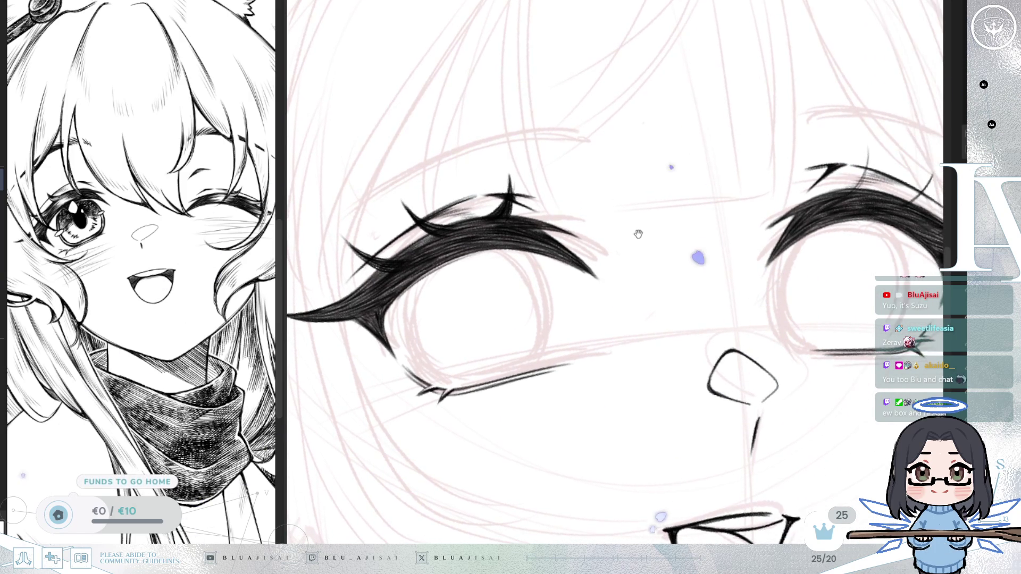
mouse_move(789, 236)
mouse_down()
mouse_move(720, 222)
mouse_move(608, 273)
mouse_up()
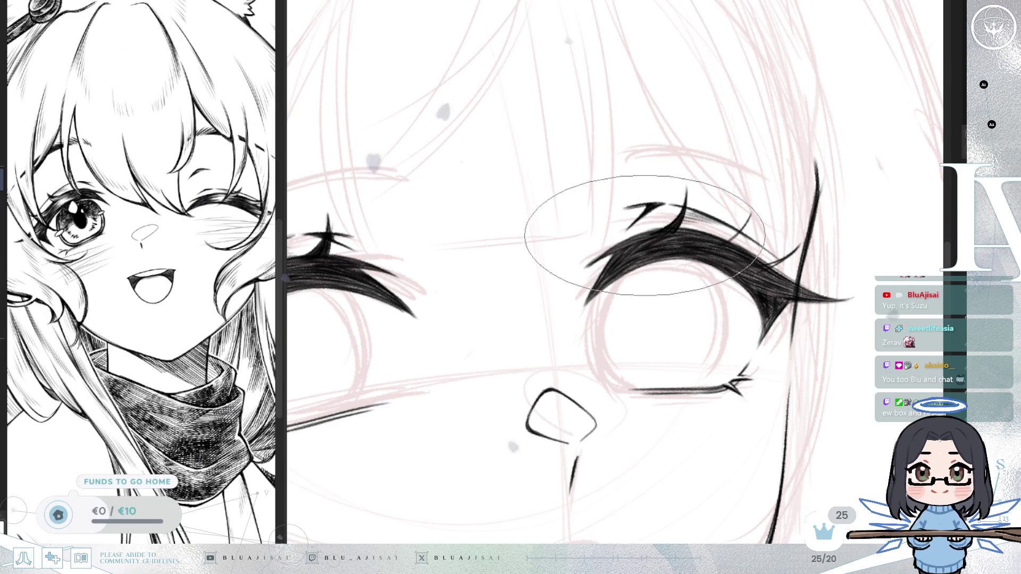
drag(579, 219, 743, 205)
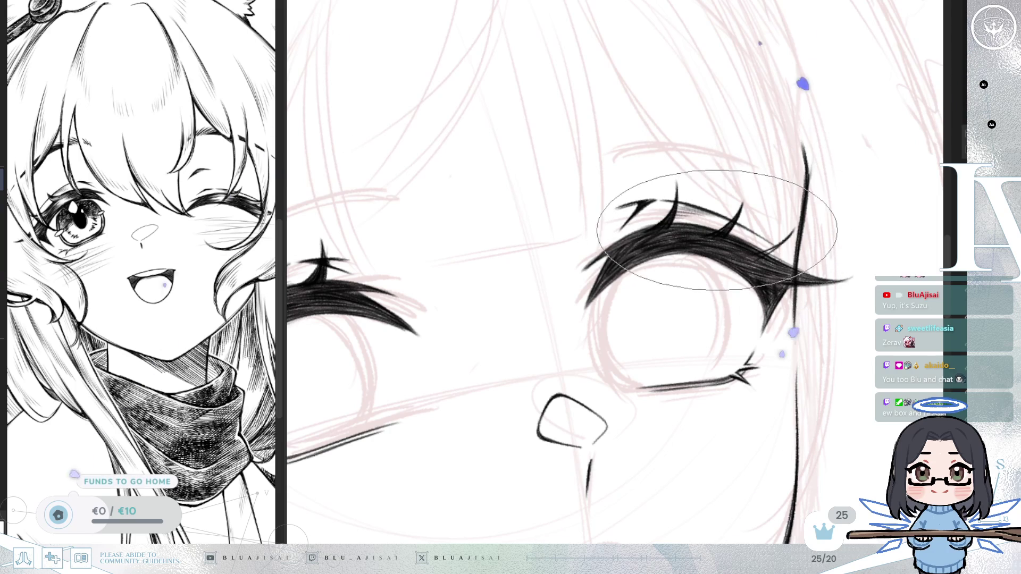
drag(739, 235, 734, 152)
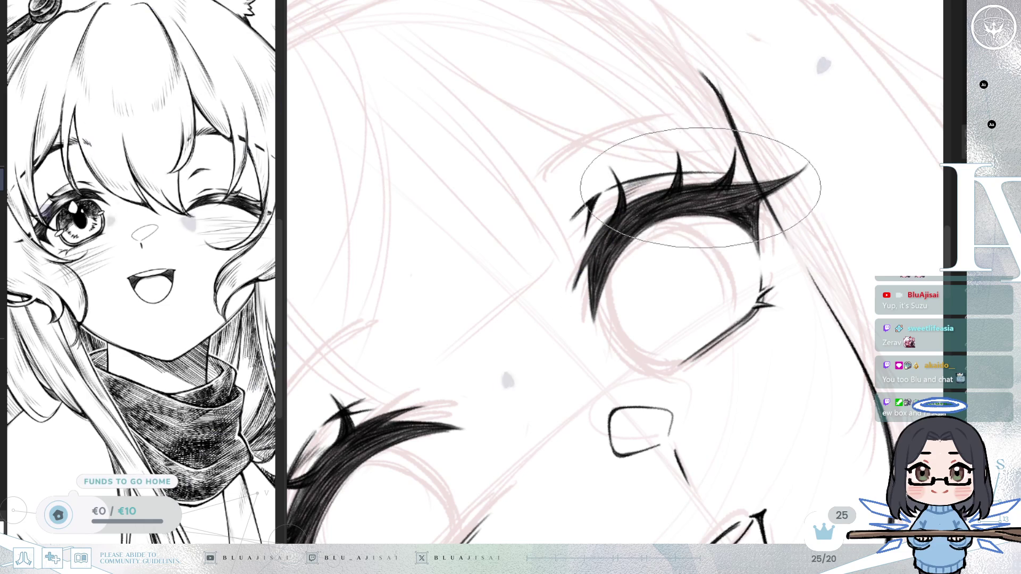
Zoom out to check the upright face, then zoom back in over the eyes to thicken the right lash.
scroll(744, 298, down, 6)
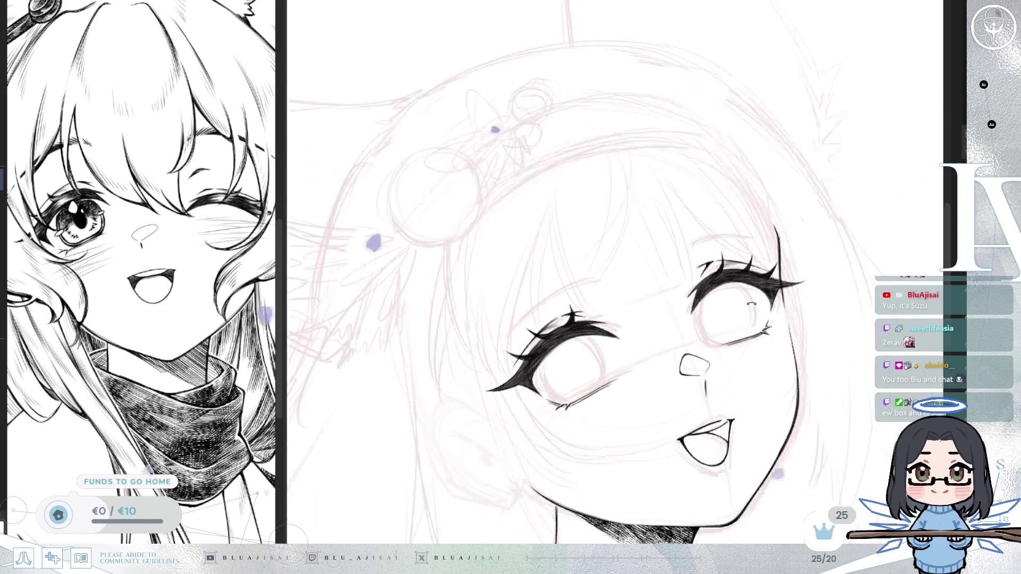
mouse_move(750, 303)
mouse_down()
mouse_move(733, 372)
mouse_move(752, 410)
mouse_up()
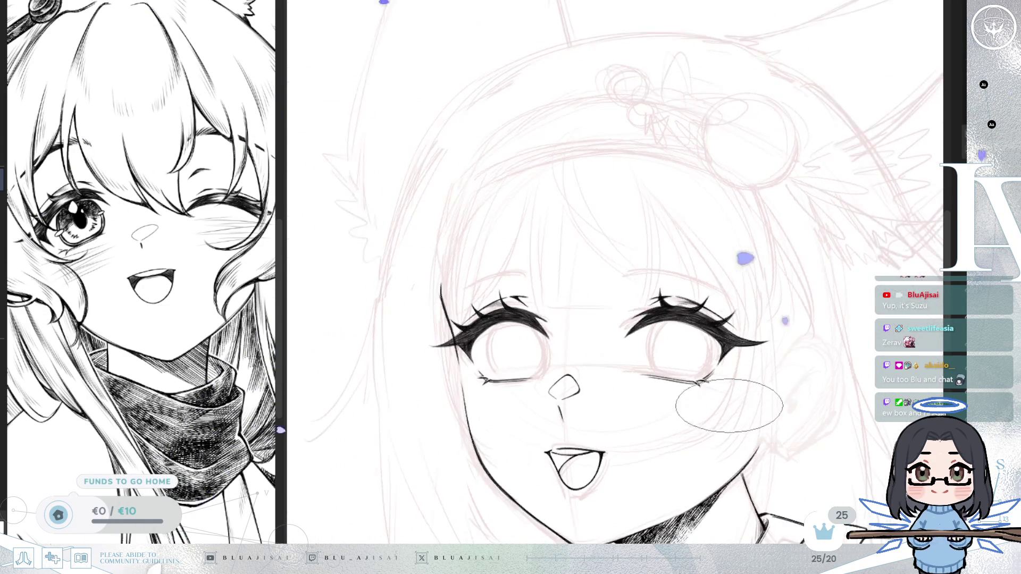
drag(654, 319, 678, 282)
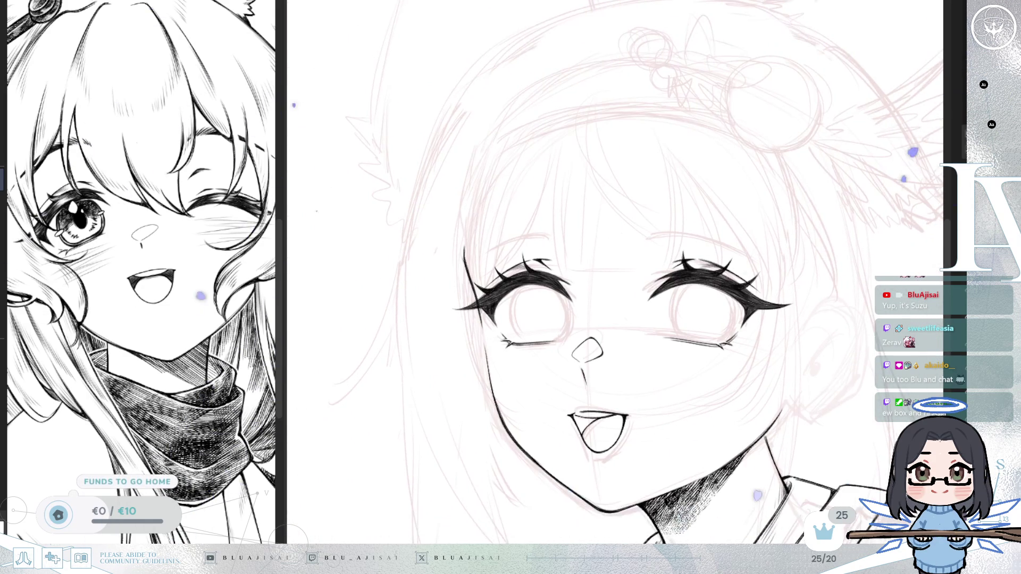
scroll(634, 335, up, 3)
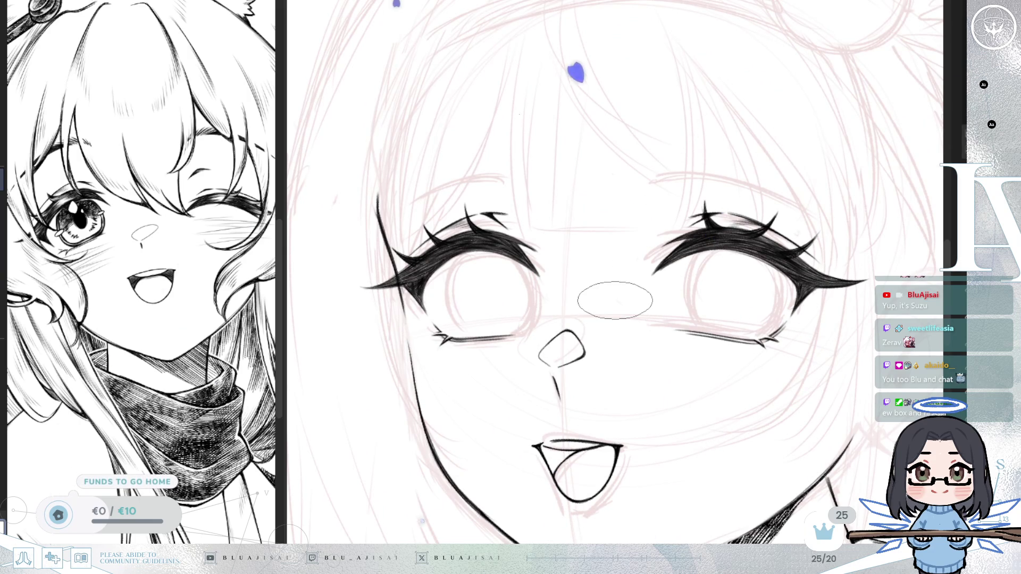
scroll(619, 265, up, 2)
mouse_move(619, 264)
mouse_down()
mouse_move(419, 275)
mouse_move(465, 299)
mouse_up()
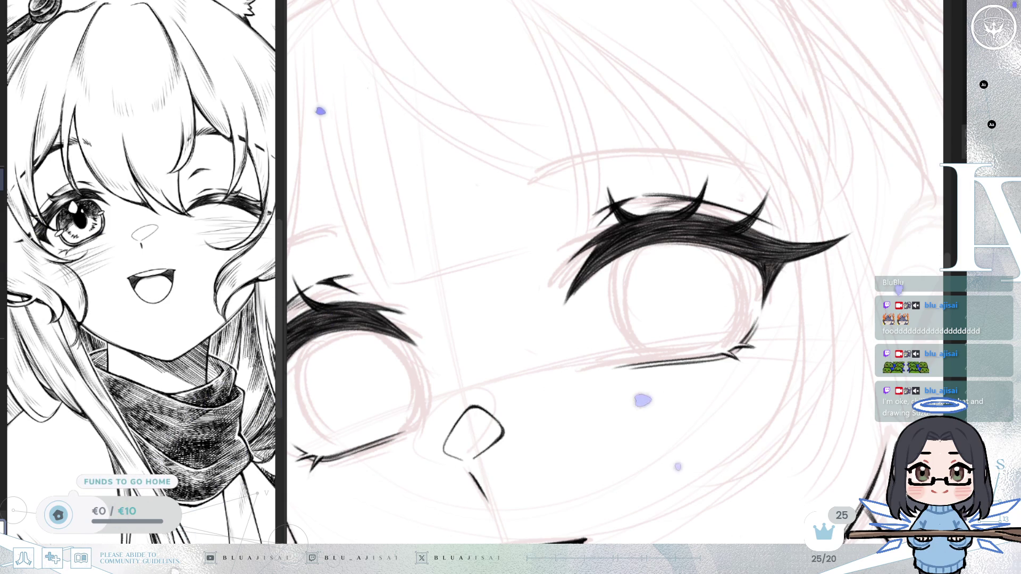
scroll(691, 222, up, 3)
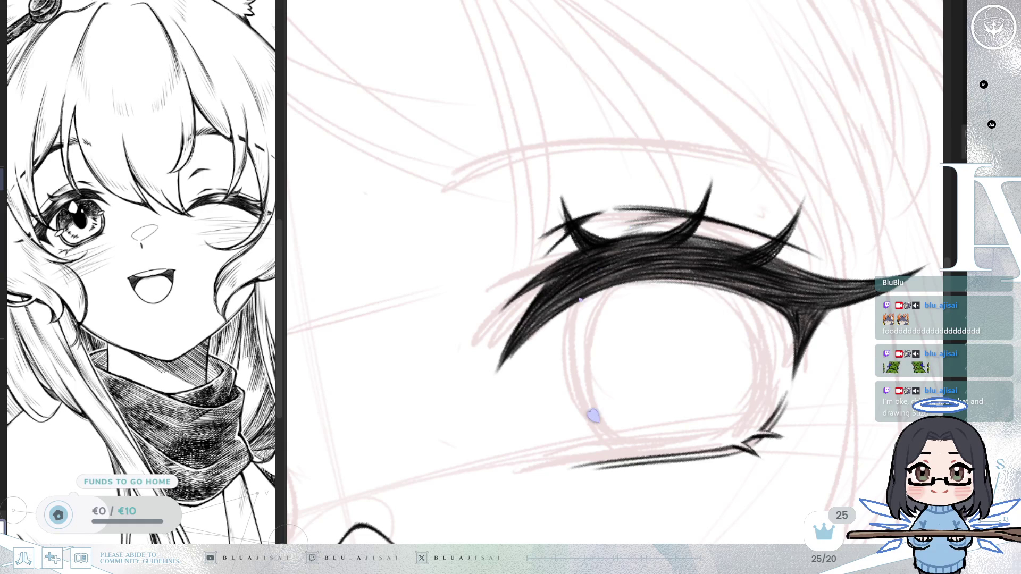
Rotate the view level around the eye, thicken an upper-lash spike's base, then reframe the whole face.
key(Delete)
key(Delete)
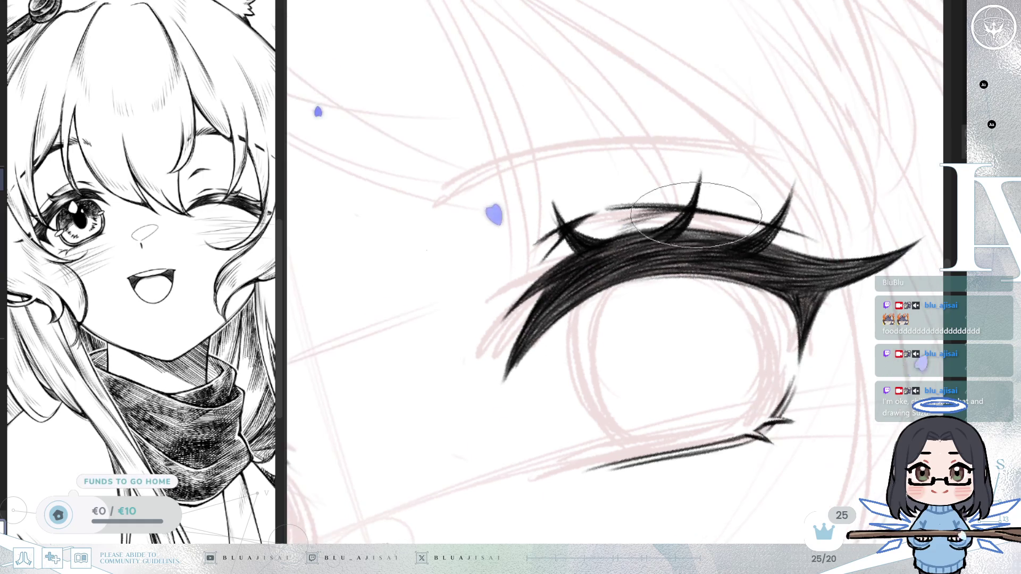
drag(693, 198, 646, 177)
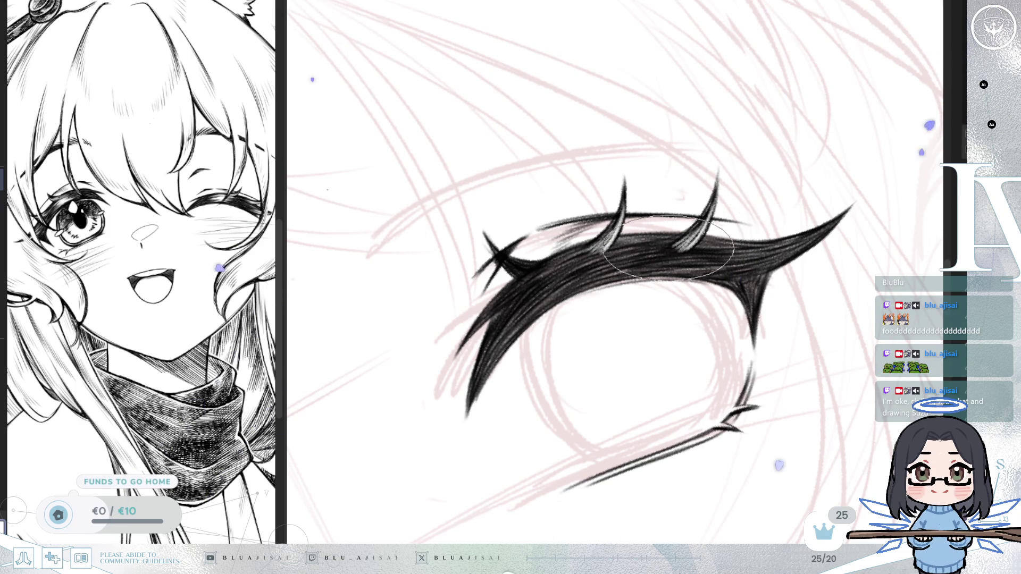
key(minus)
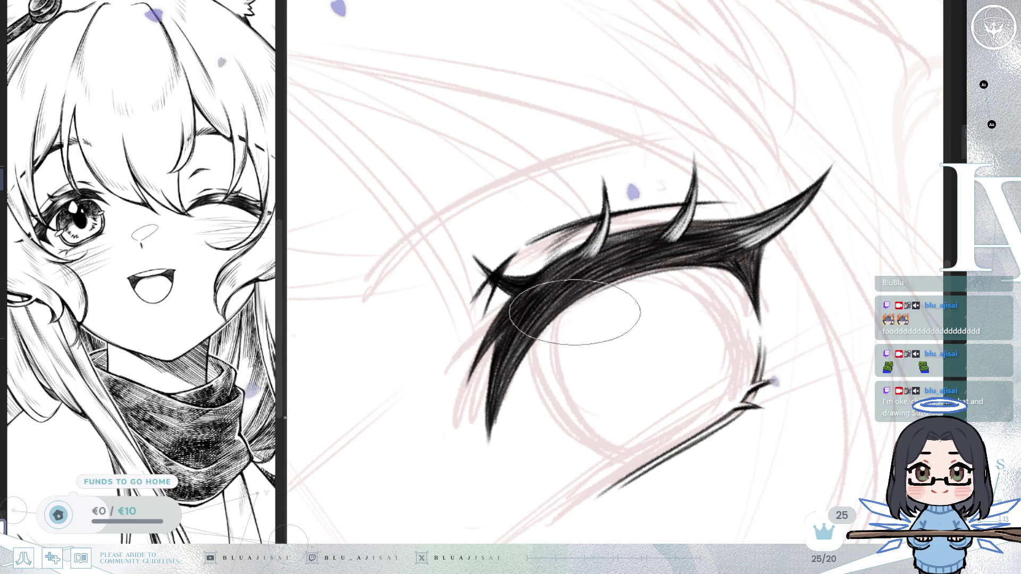
key(asciicircum)
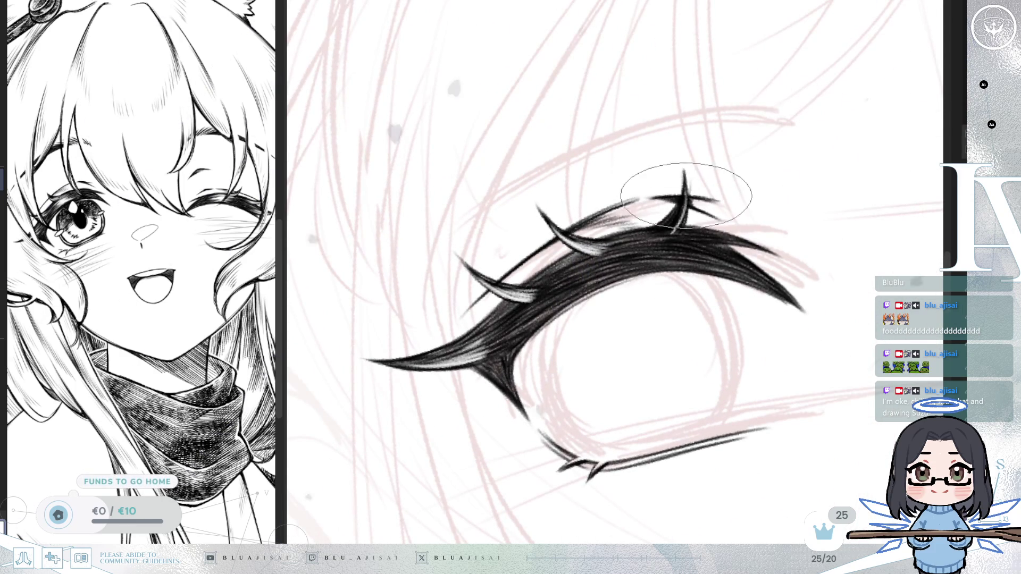
drag(681, 205, 685, 188)
key(minus)
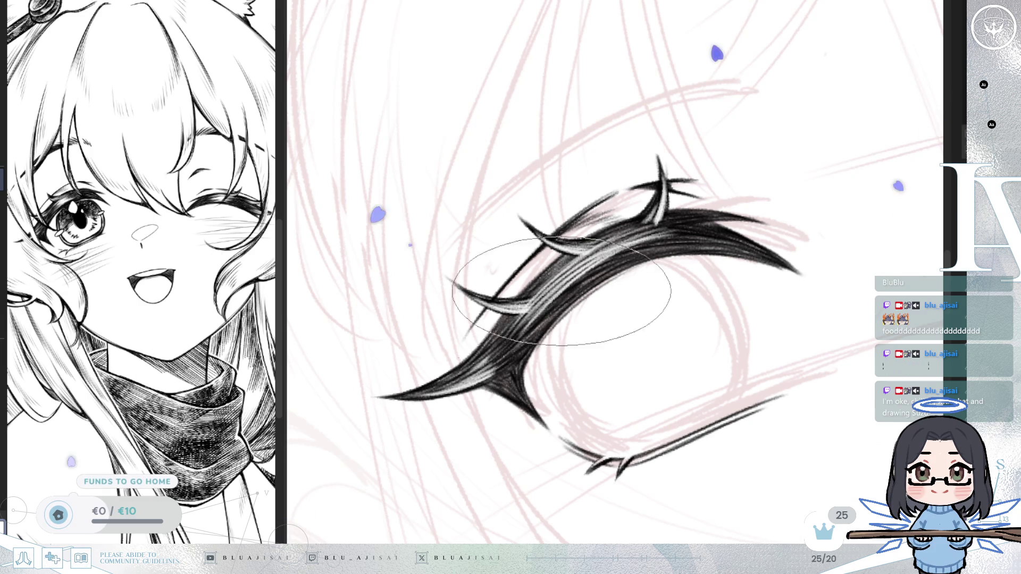
scroll(626, 263, down, 3)
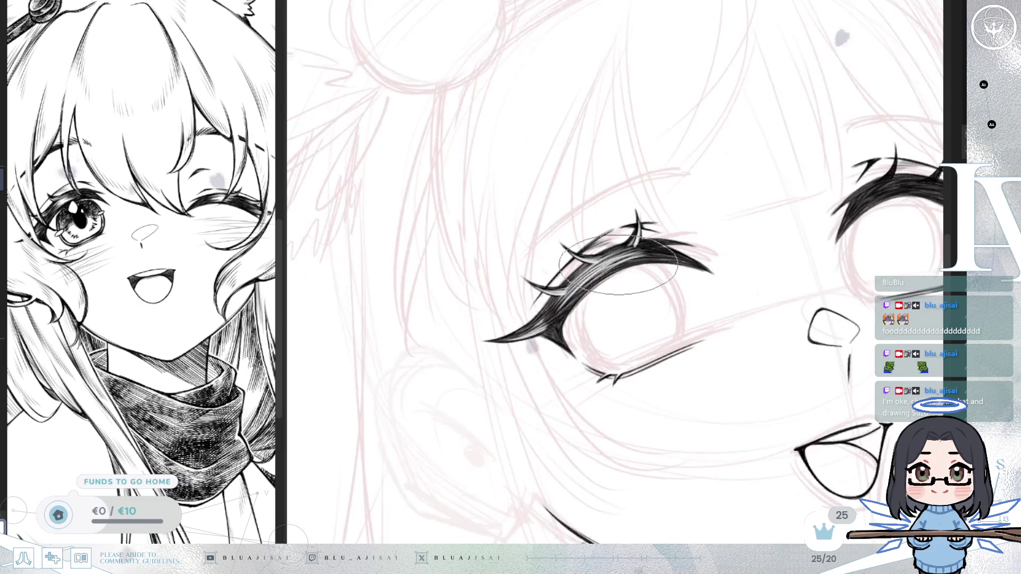
scroll(651, 261, up, 2)
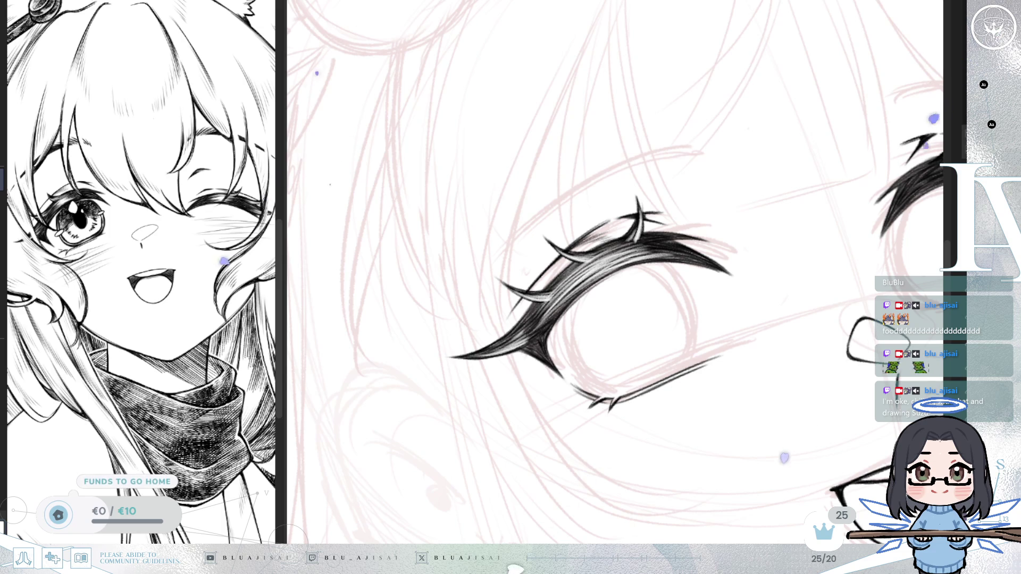
scroll(598, 289, up, 2)
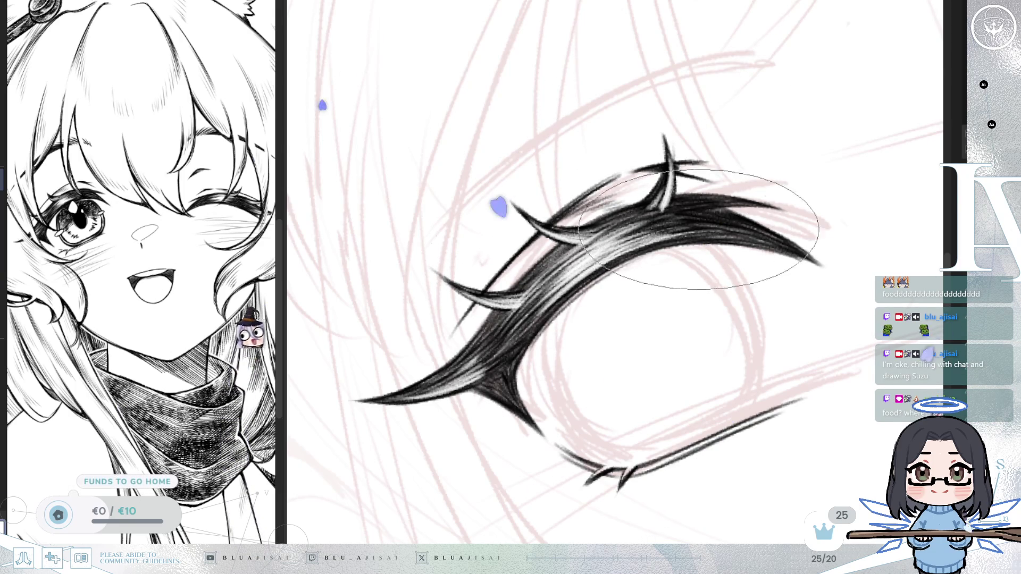
scroll(718, 218, down, 5)
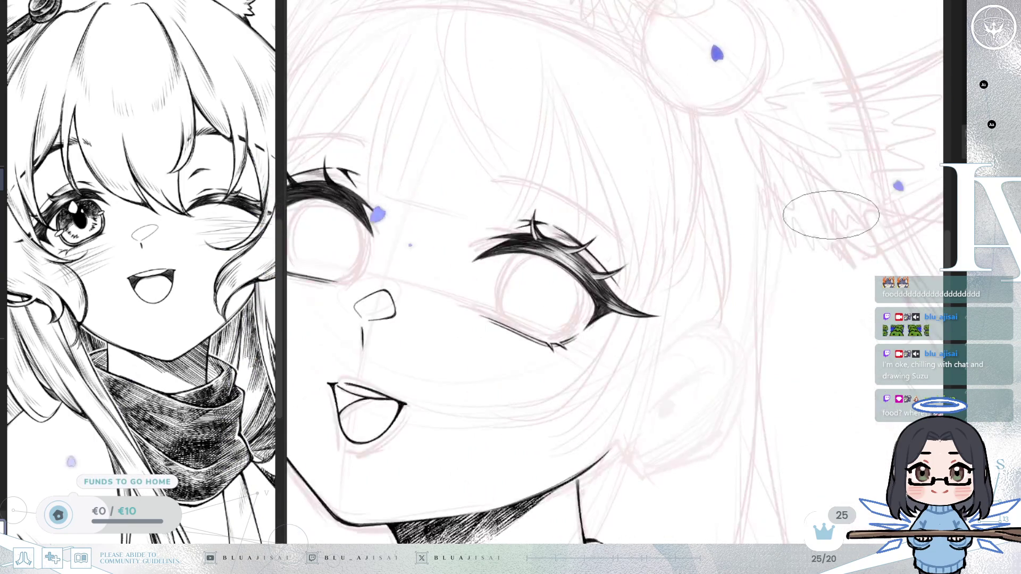
drag(646, 250, 721, 234)
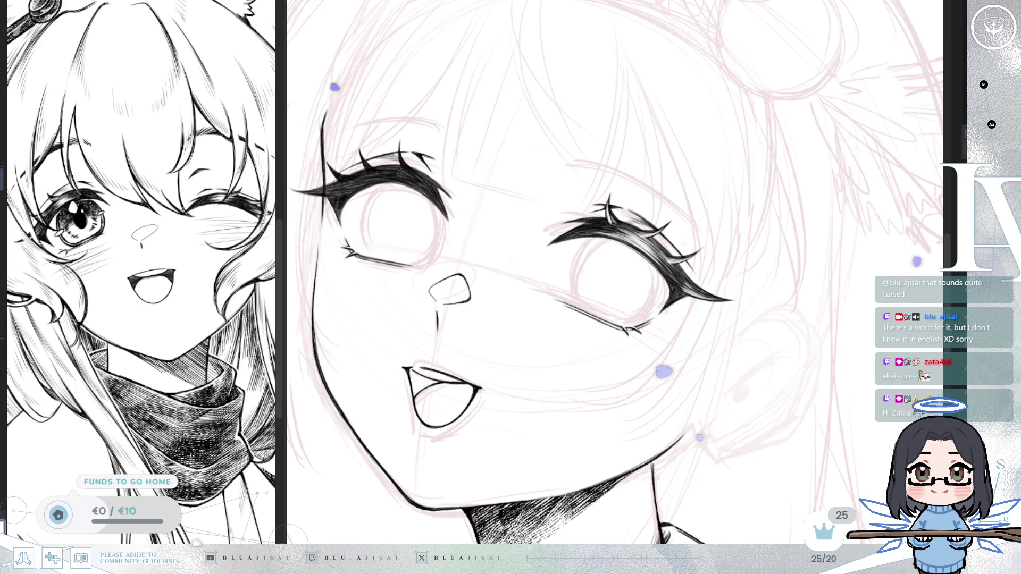
Pan the canvas close onto one eye, then over to the other eye's lashes, centring it.
mouse_move(636, 61)
mouse_down()
mouse_move(745, 117)
mouse_move(732, 110)
mouse_up()
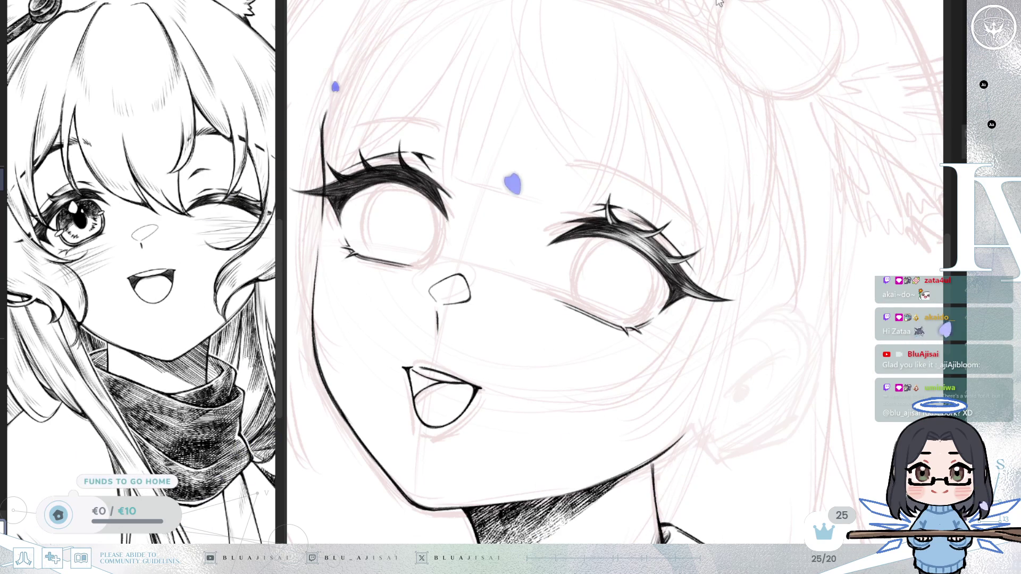
mouse_move(671, 243)
mouse_down()
mouse_move(648, 252)
mouse_move(684, 269)
mouse_move(501, 262)
mouse_up()
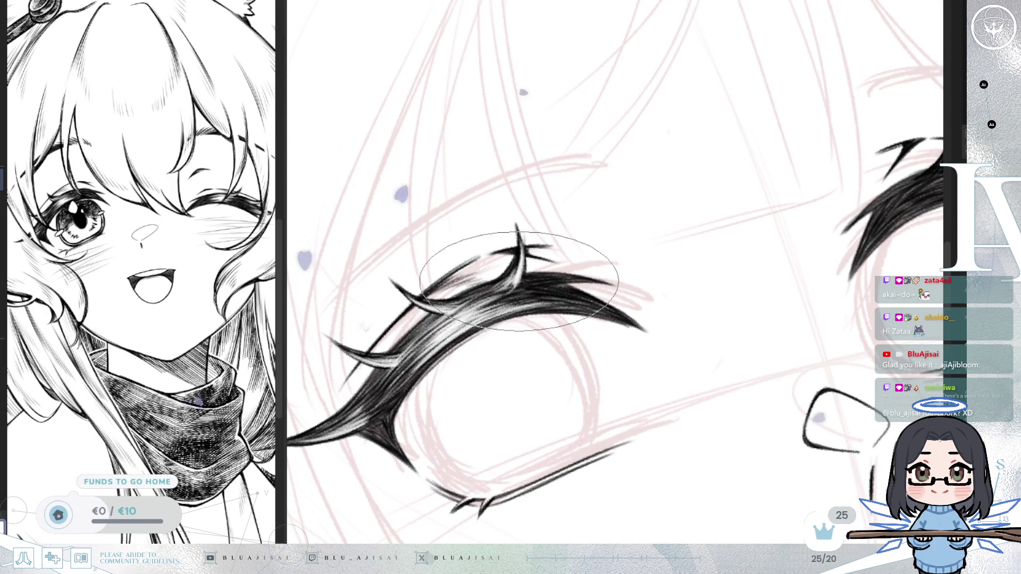
mouse_move(699, 228)
mouse_down()
mouse_move(540, 319)
mouse_move(628, 287)
mouse_up()
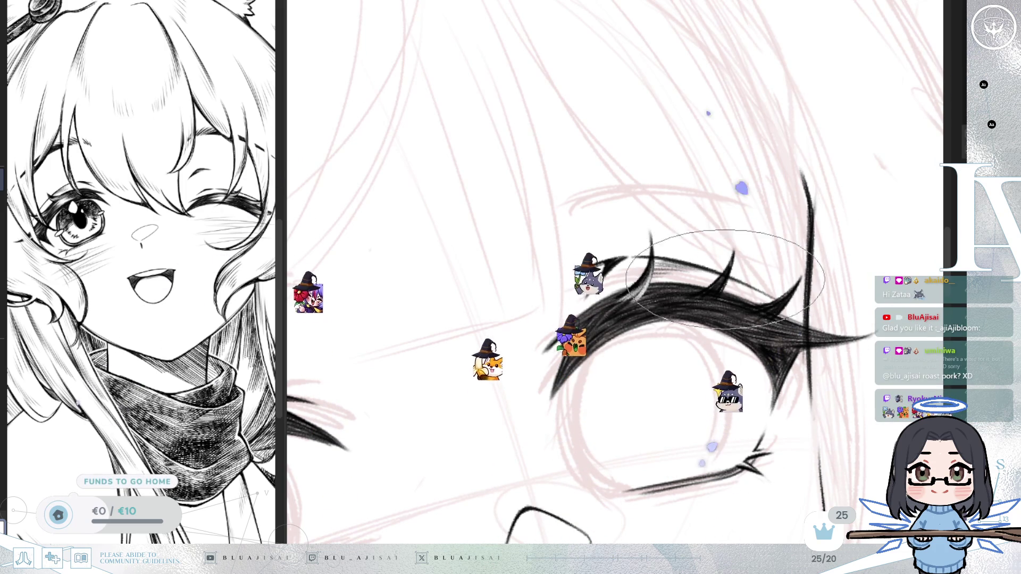
mouse_move(732, 289)
mouse_down()
mouse_move(665, 283)
mouse_move(682, 300)
mouse_move(751, 229)
mouse_move(757, 242)
mouse_up()
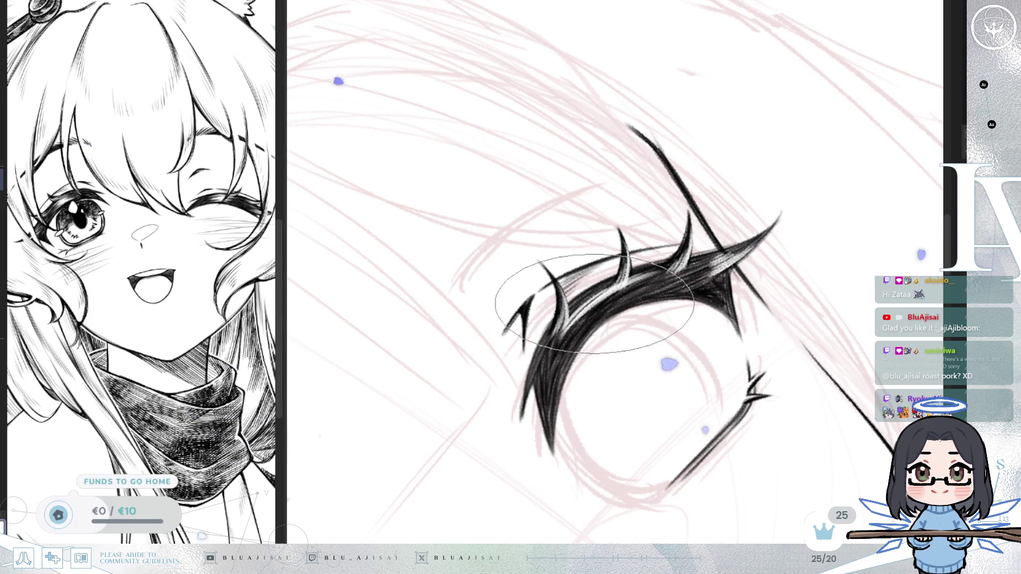
scroll(563, 359, down, 5)
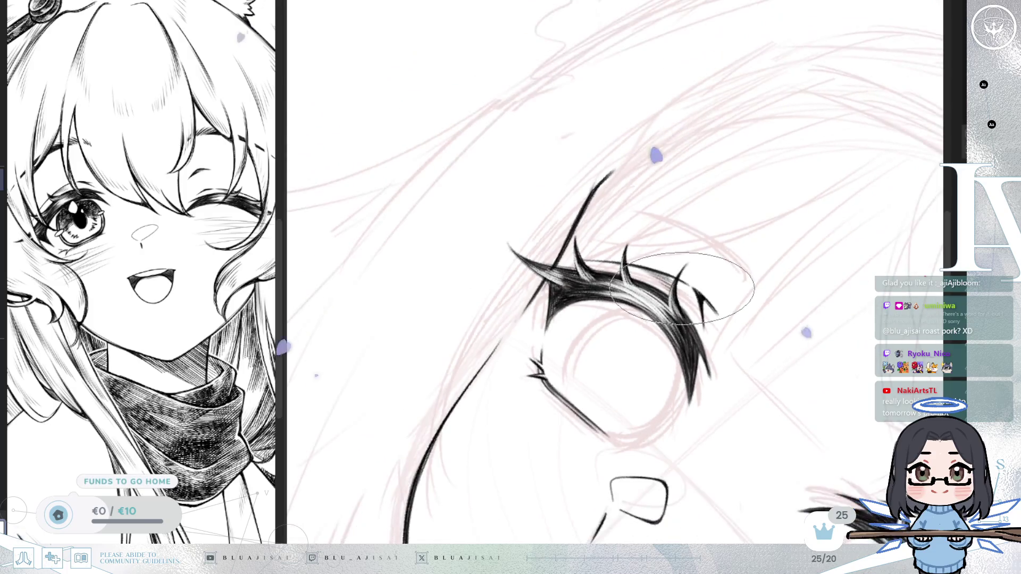
Scroll the canvas sideways to reframe the lashes.
scroll(808, 240, right, 3)
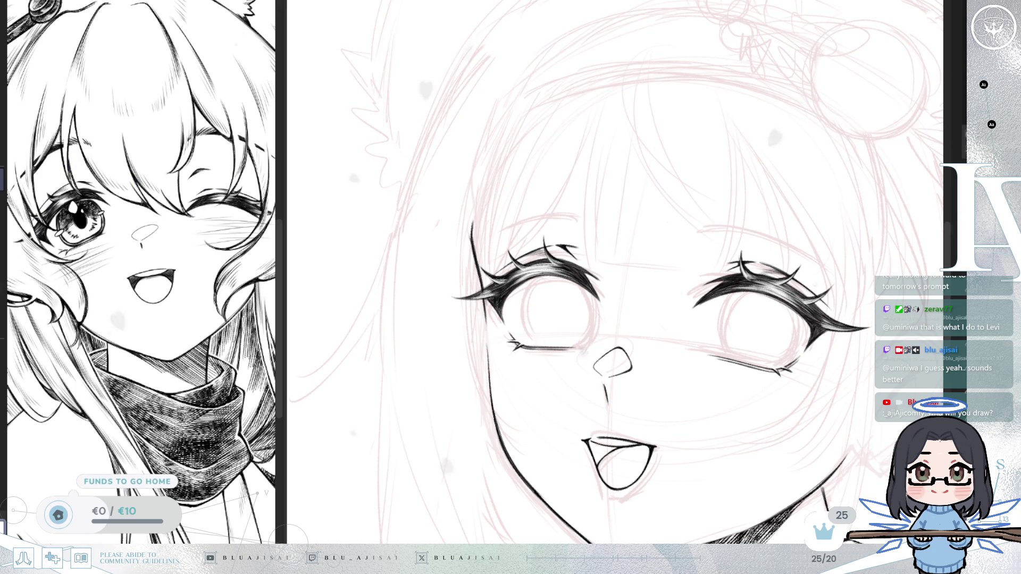
Zoom onto the first eyebrow and hatch its inner end with three short strokes.
mouse_move(804, 265)
mouse_down()
mouse_move(685, 341)
mouse_move(808, 325)
mouse_up()
scroll(806, 325, up, 3)
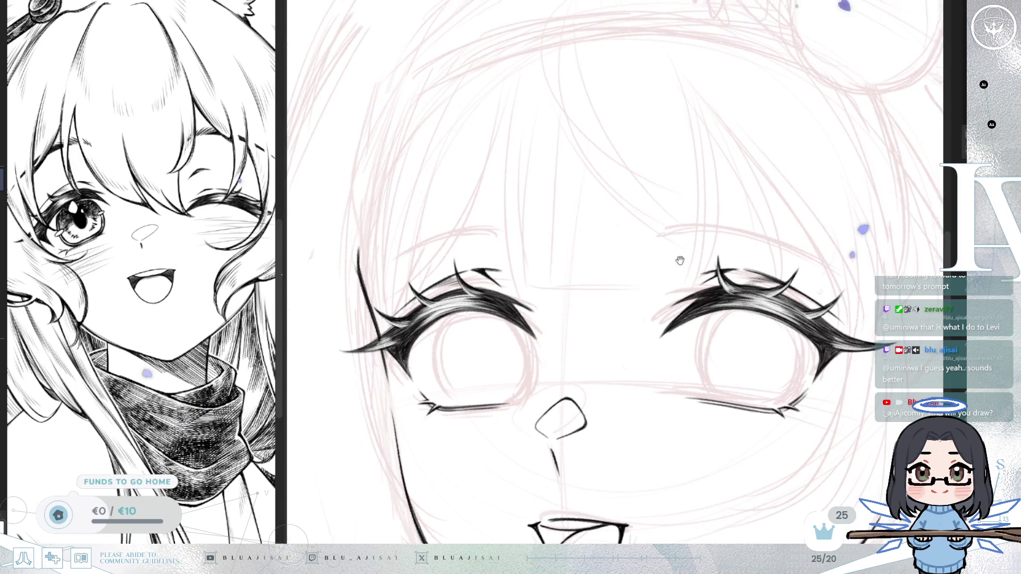
scroll(647, 231, up, 1)
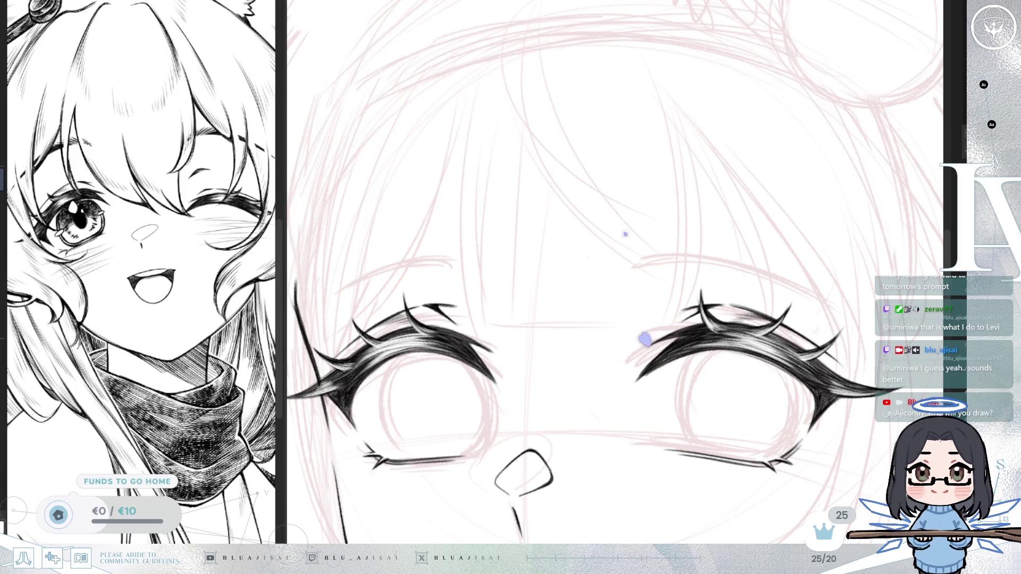
scroll(669, 248, up, 2)
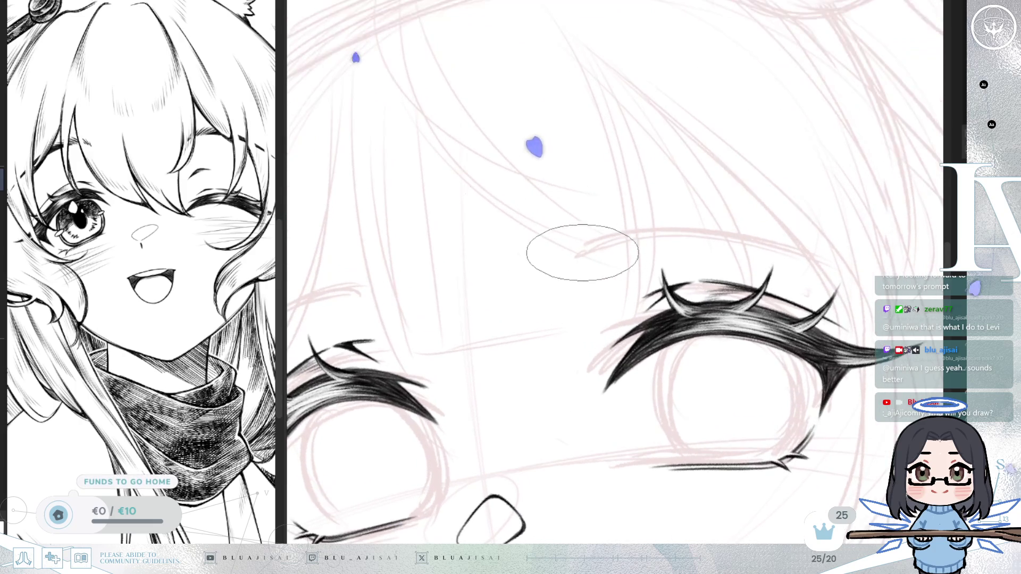
drag(579, 255, 590, 237)
drag(583, 252, 607, 232)
drag(593, 247, 627, 226)
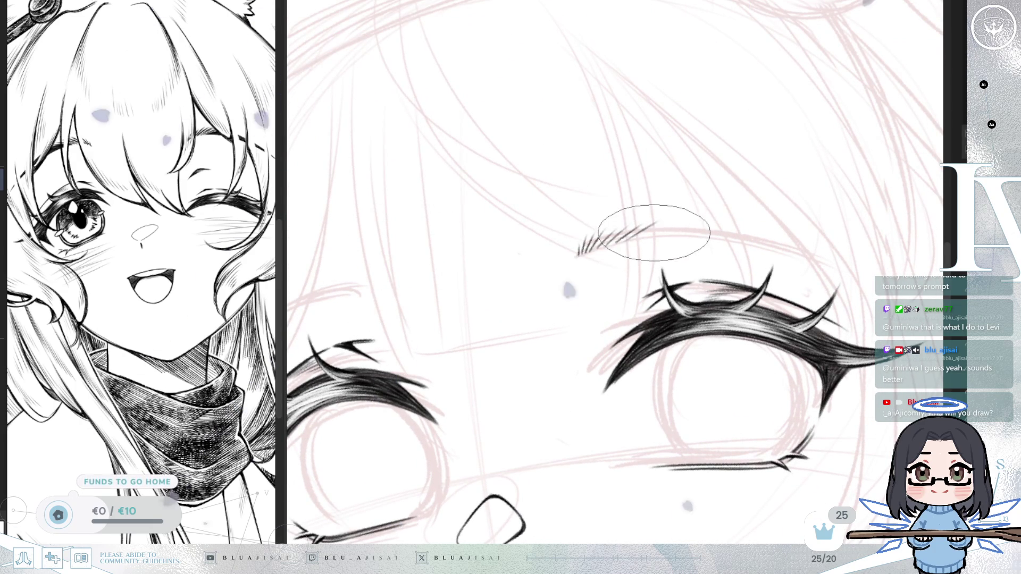
scroll(625, 240, up, 1)
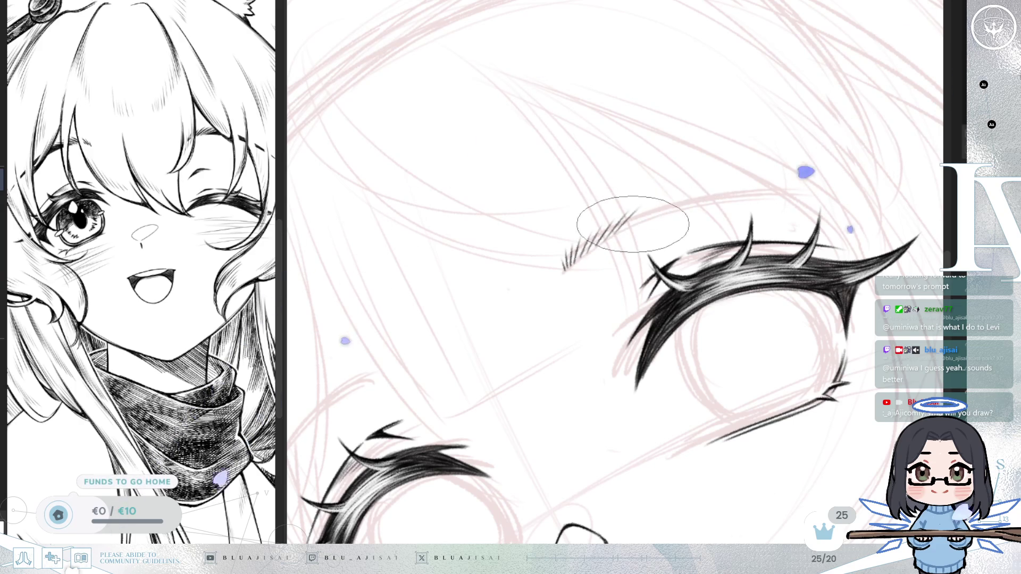
Draw the first eyebrow's long tapering stroke, redrawing it slightly longer and dropping the start hook.
drag(620, 228, 801, 192)
key(ctrl+z)
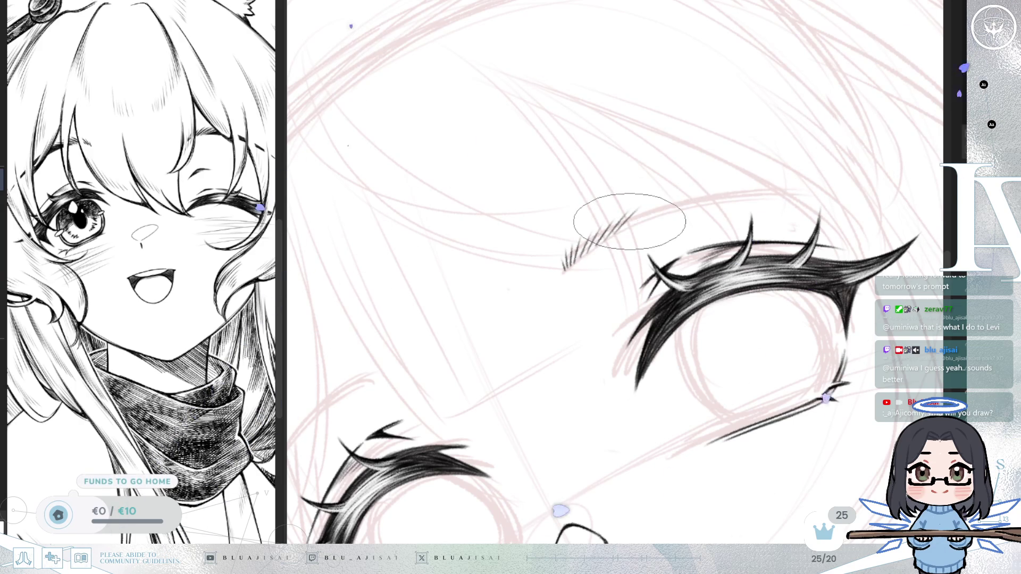
drag(596, 245, 717, 209)
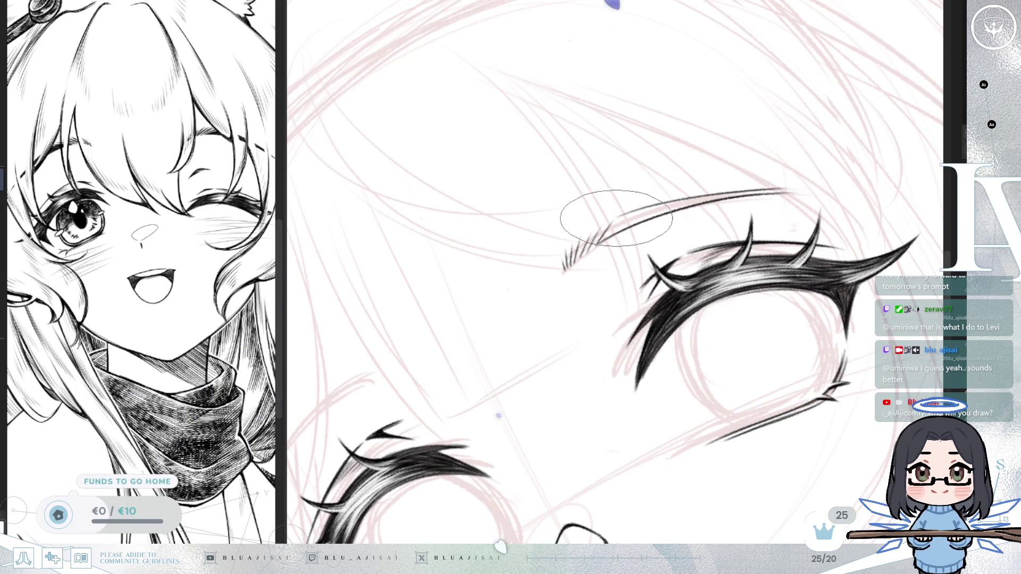
drag(598, 242, 610, 223)
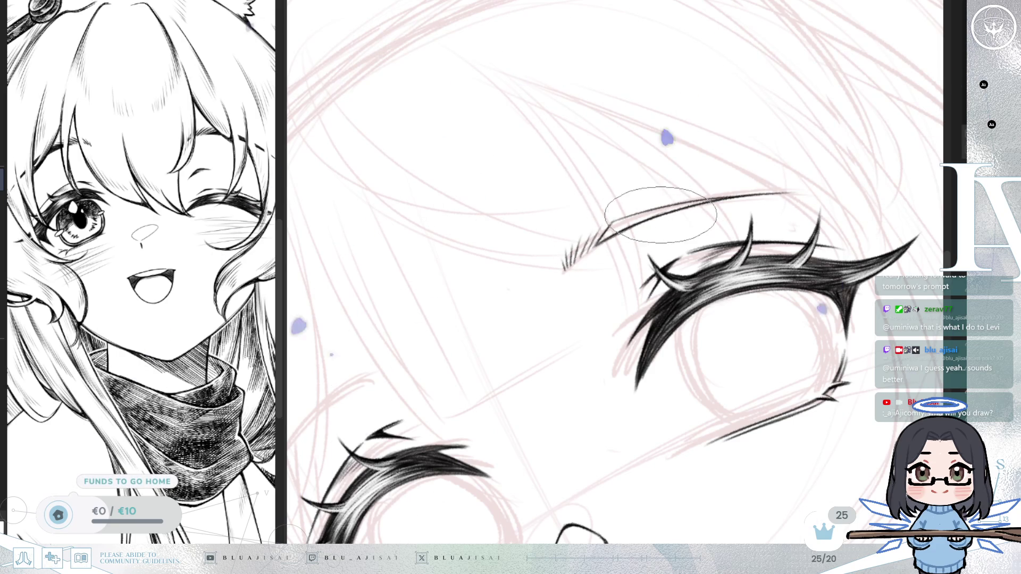
scroll(629, 233, up, 2)
key(ctrl+z)
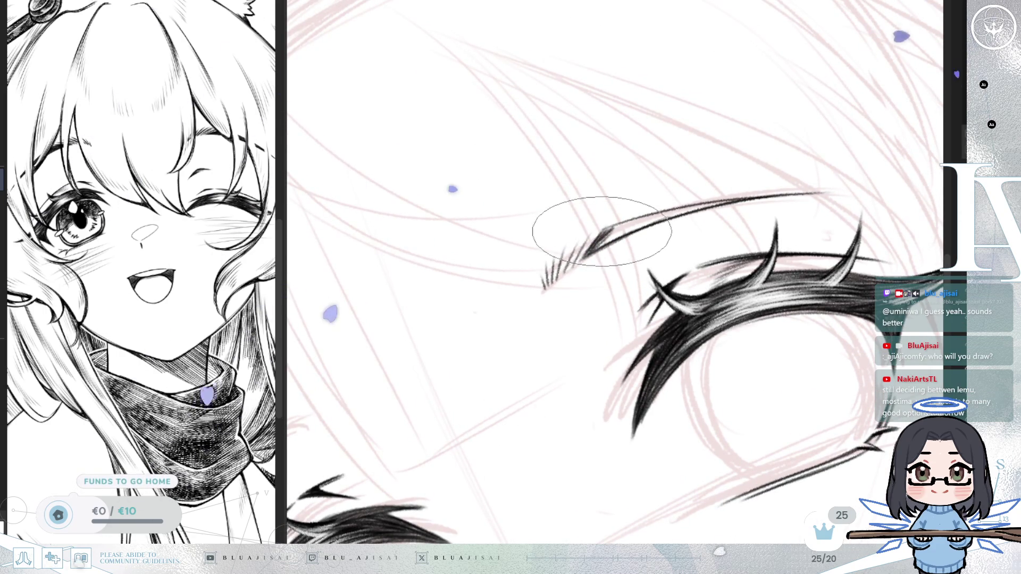
Reframe and rotate onto the other eyebrow and hatch its inner end with three strokes.
drag(617, 227, 612, 264)
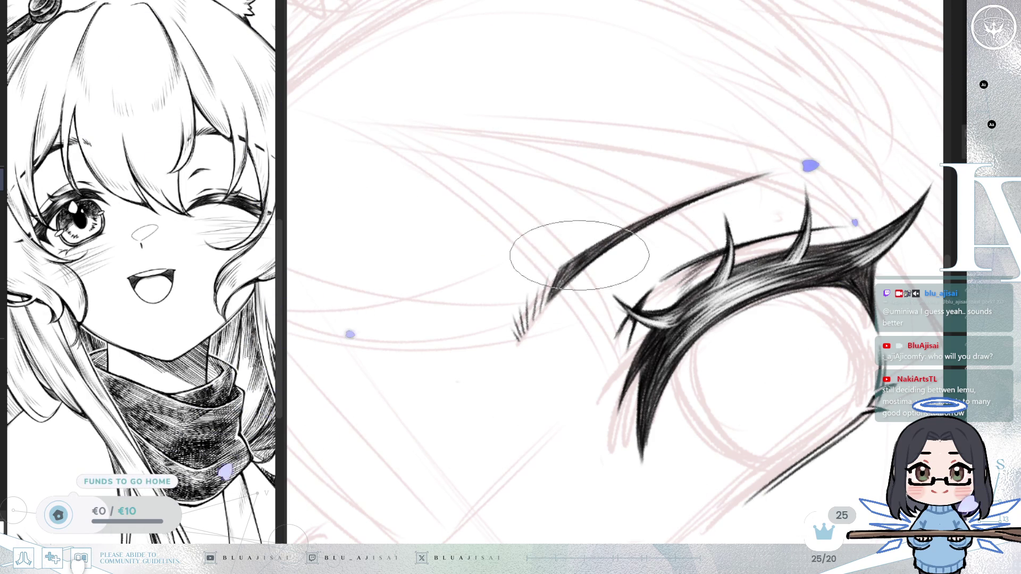
drag(597, 266, 545, 263)
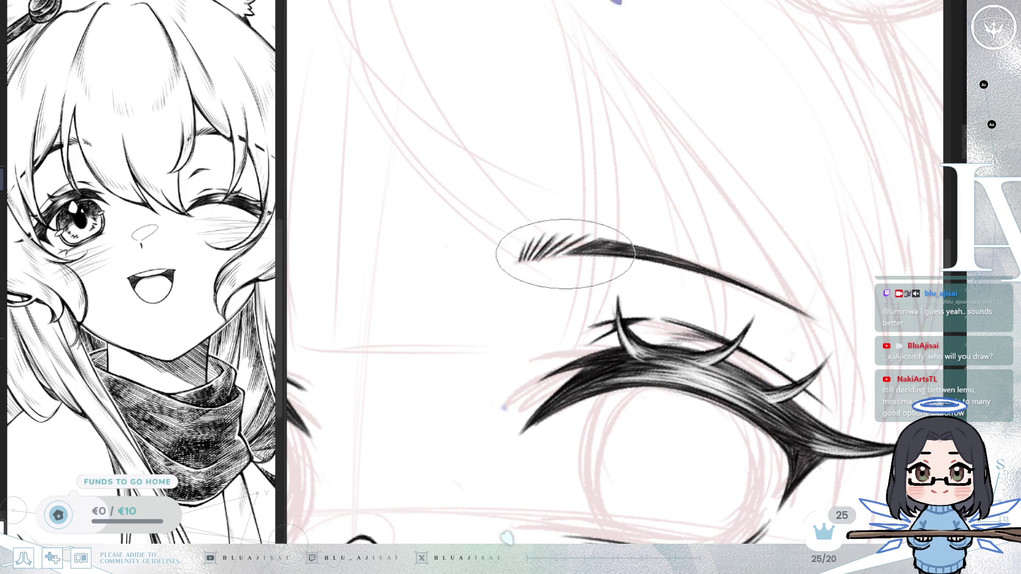
scroll(845, 181, down, 5)
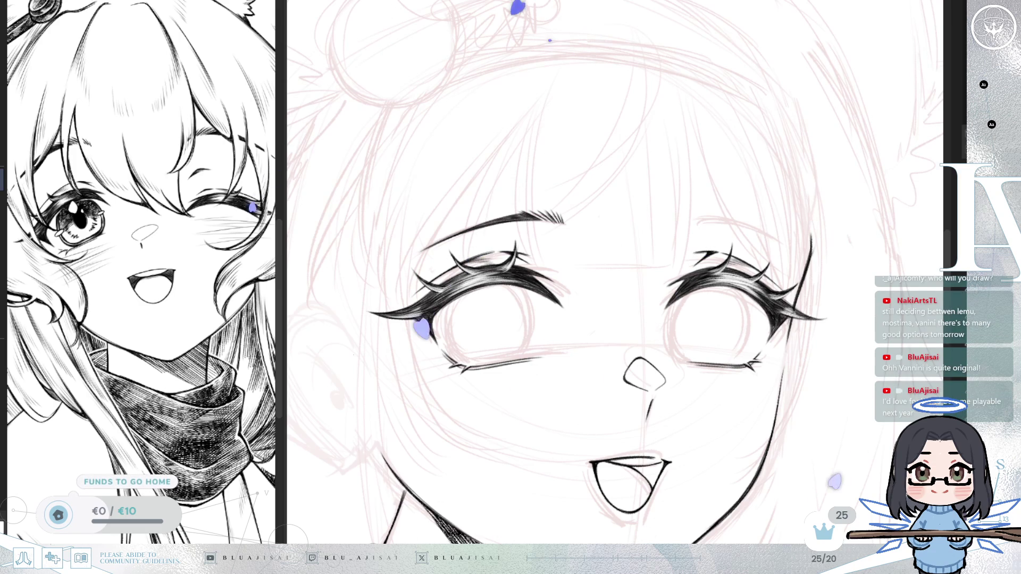
scroll(734, 165, up, 3)
key(minus)
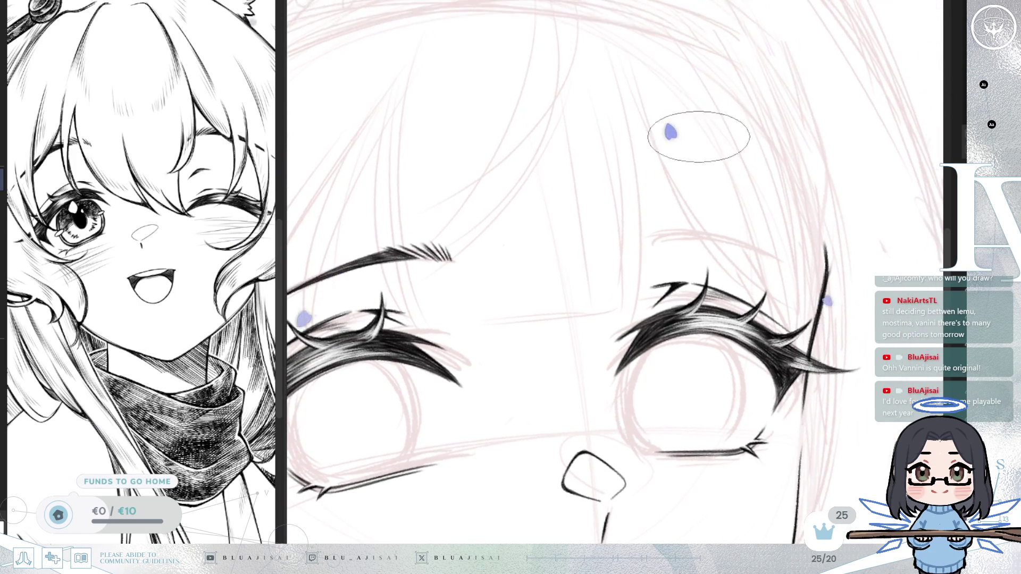
key(minus)
drag(654, 237, 653, 248)
drag(661, 237, 663, 244)
mouse_move(686, 229)
mouse_down()
mouse_move(669, 242)
mouse_move(691, 245)
mouse_up()
Extend the second eyebrow with a long thin tapering stroke above the eye.
key(asciicircum)
key(asciicircum)
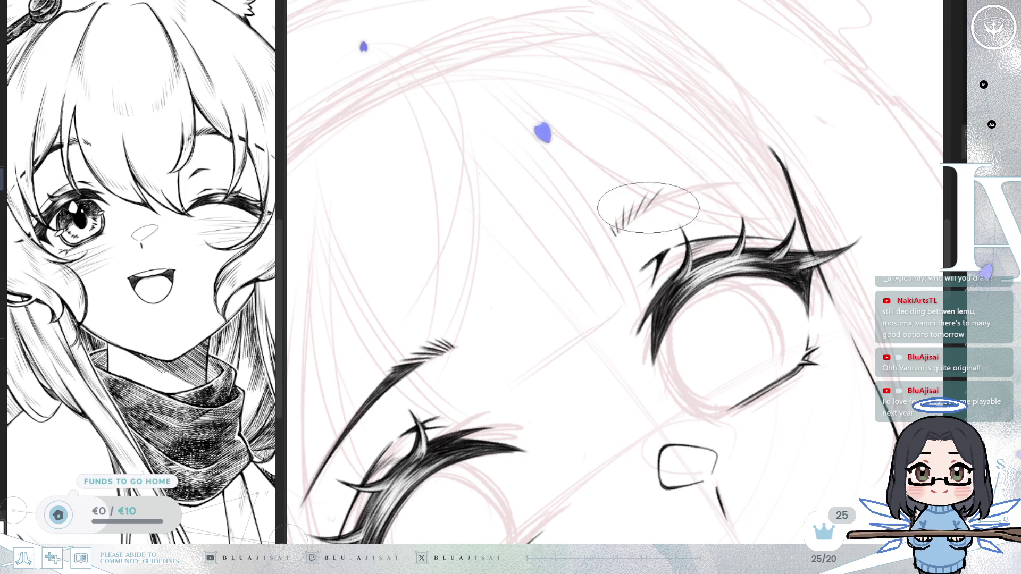
mouse_move(648, 209)
mouse_down()
mouse_move(702, 184)
mouse_move(775, 176)
mouse_up()
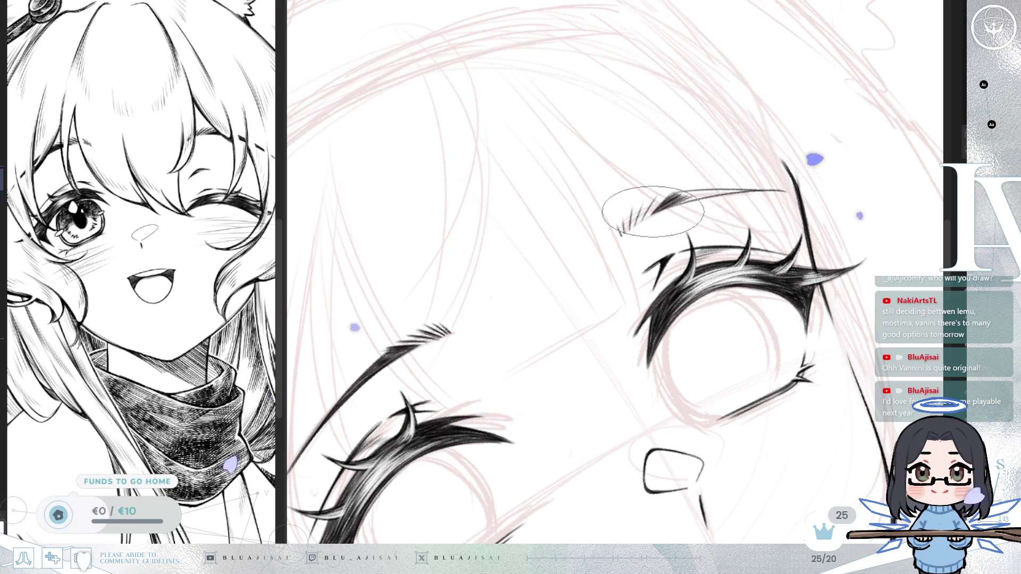
drag(713, 190, 644, 240)
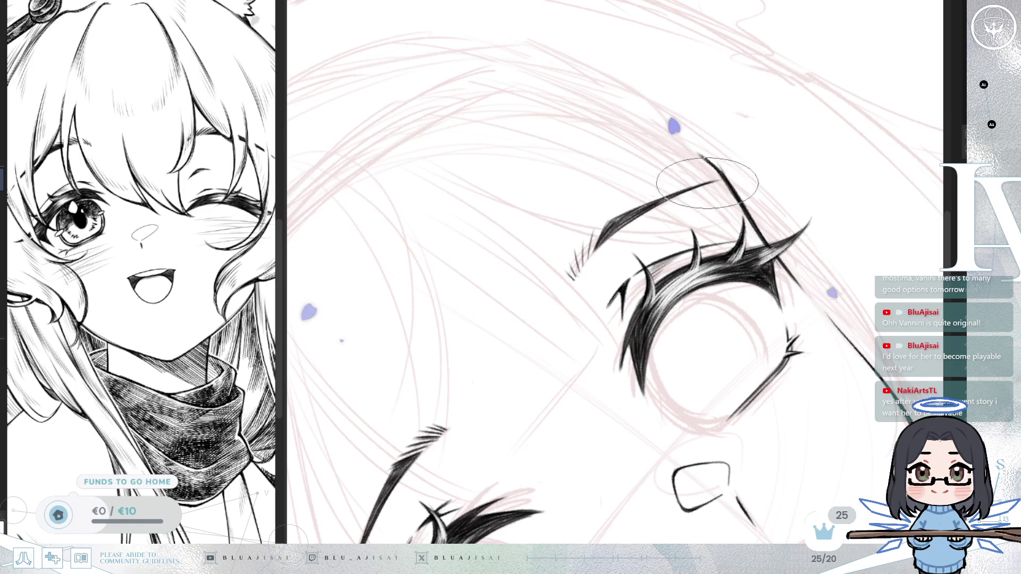
key(6)
key(6)
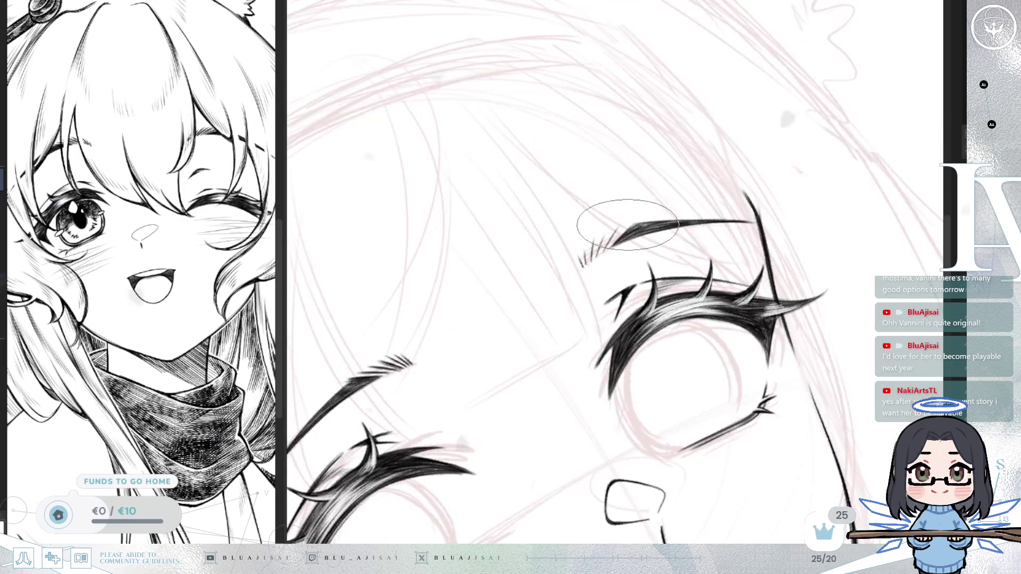
scroll(624, 229, down, 5)
key(4)
key(4)
scroll(655, 228, up, 3)
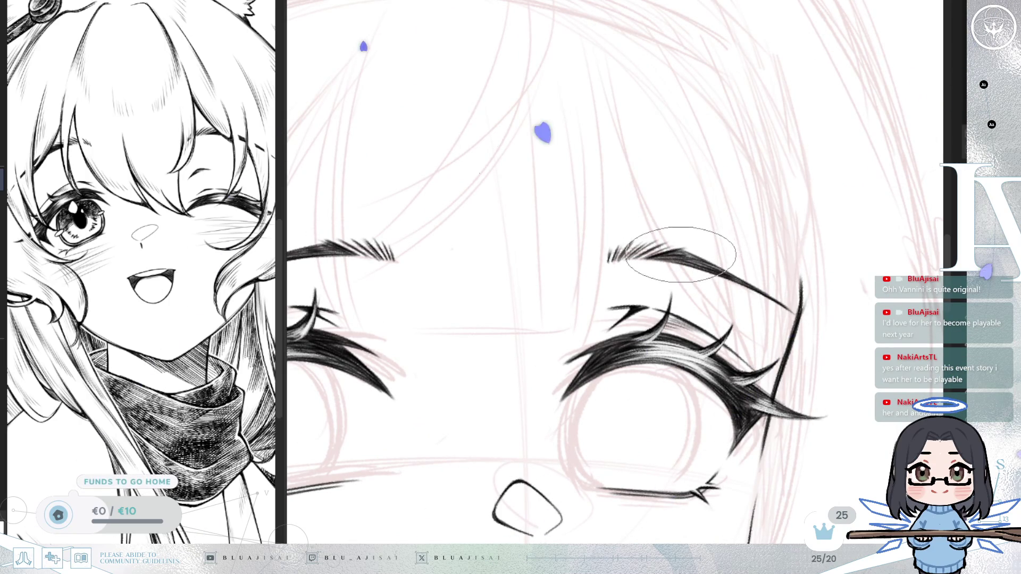
Mirror and rotate the canvas view to check eyebrow symmetry, returning to an upright whole-face view.
key(m)
key(4)
key(4)
scroll(676, 242, up, 2)
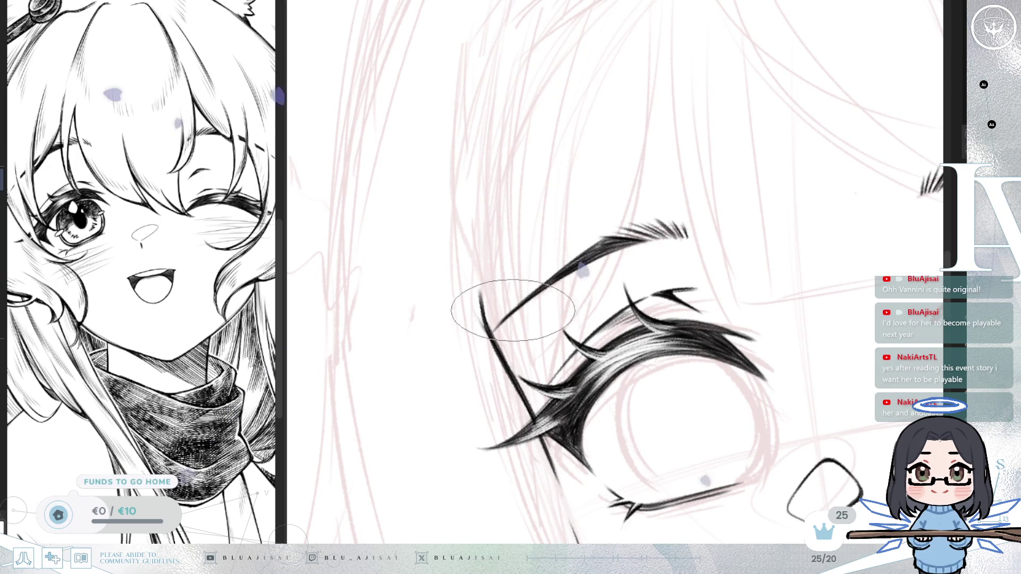
scroll(514, 316, down, 3)
key(5)
scroll(655, 250, up, 3)
key(6)
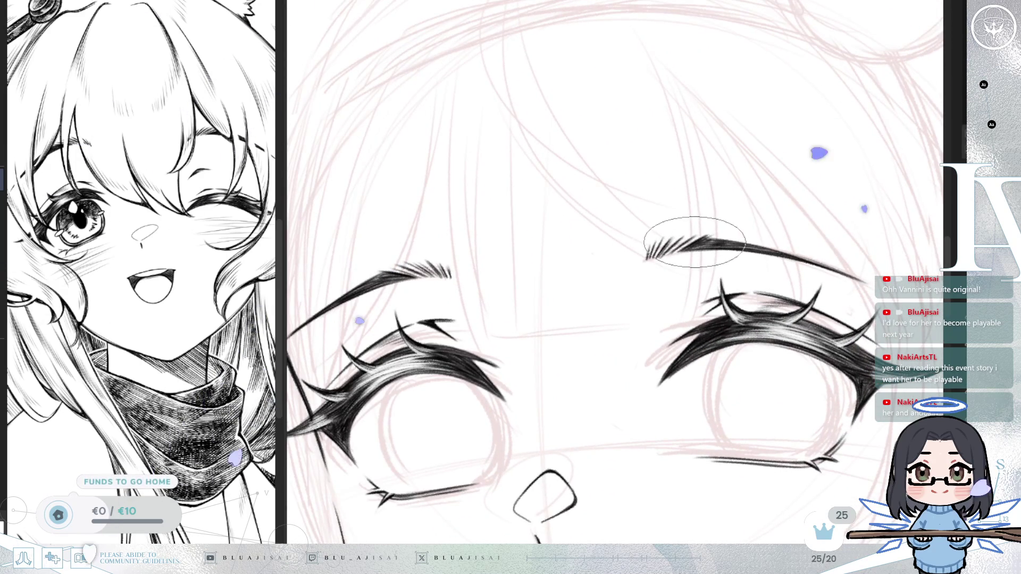
key(6)
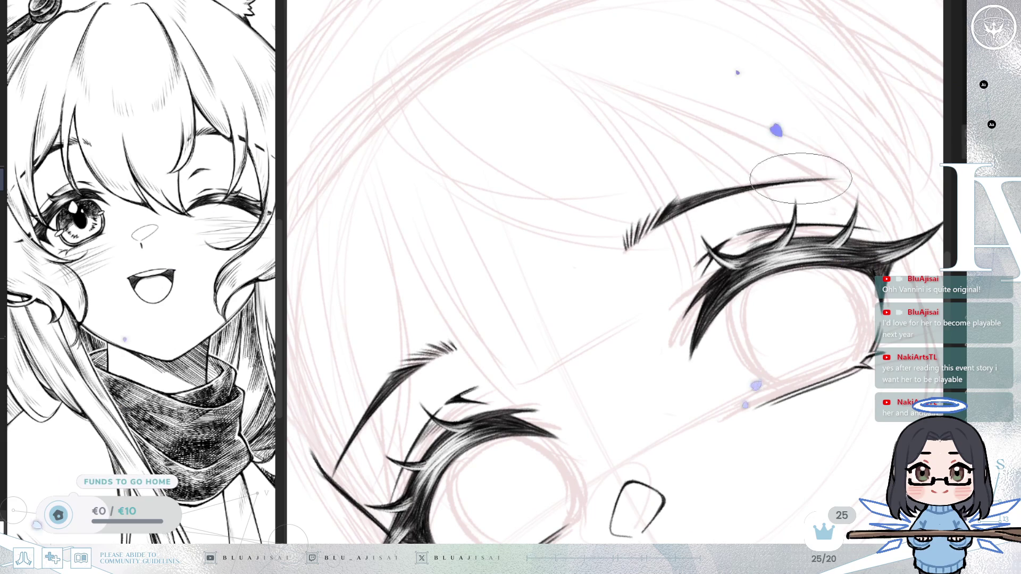
key(5)
scroll(770, 182, down, 3)
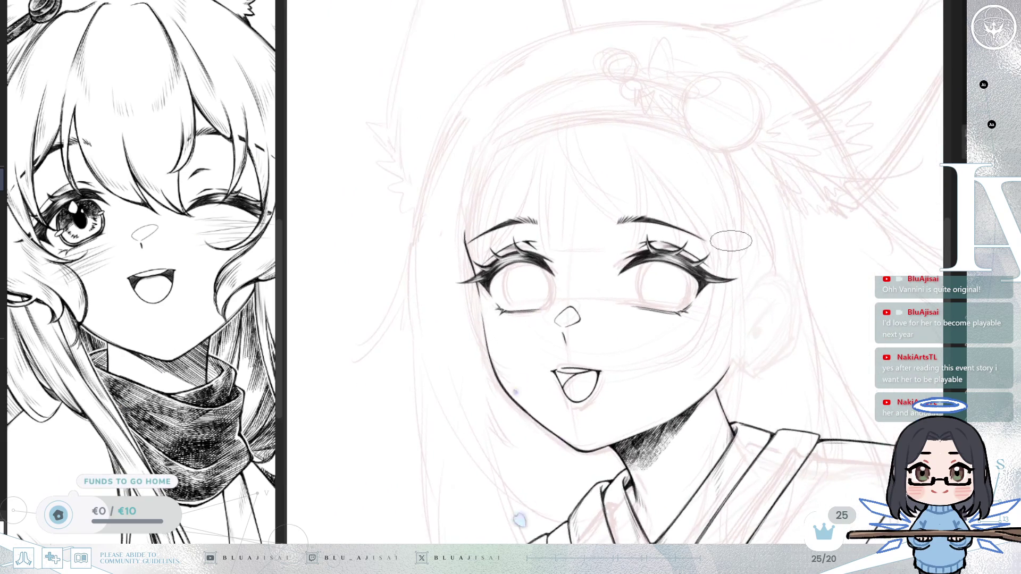
Lasso the right eyebrow and transform it slightly wider and lower at its left end, then commit.
key(6)
drag(831, 246, 801, 215)
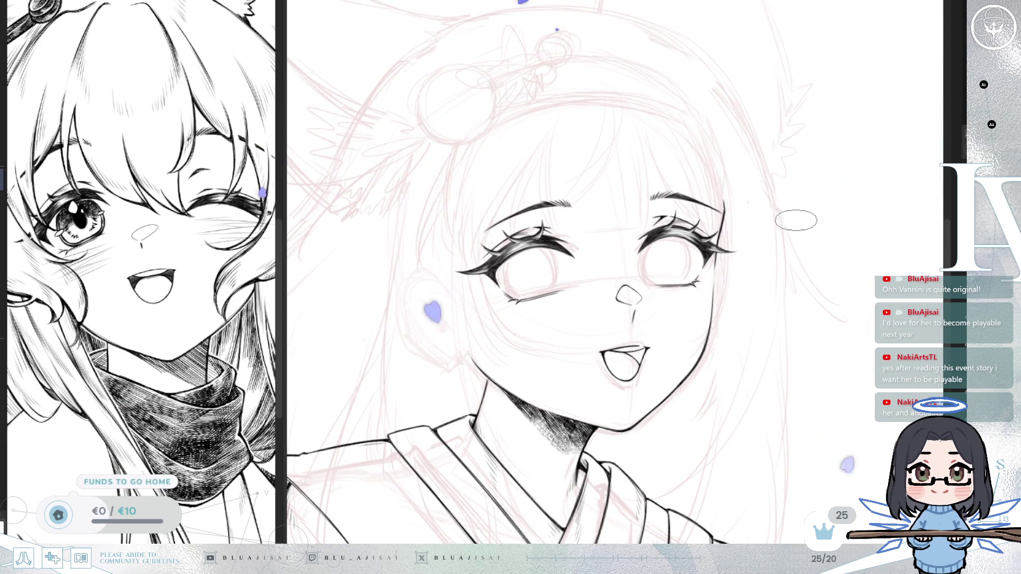
scroll(797, 219, up, 2)
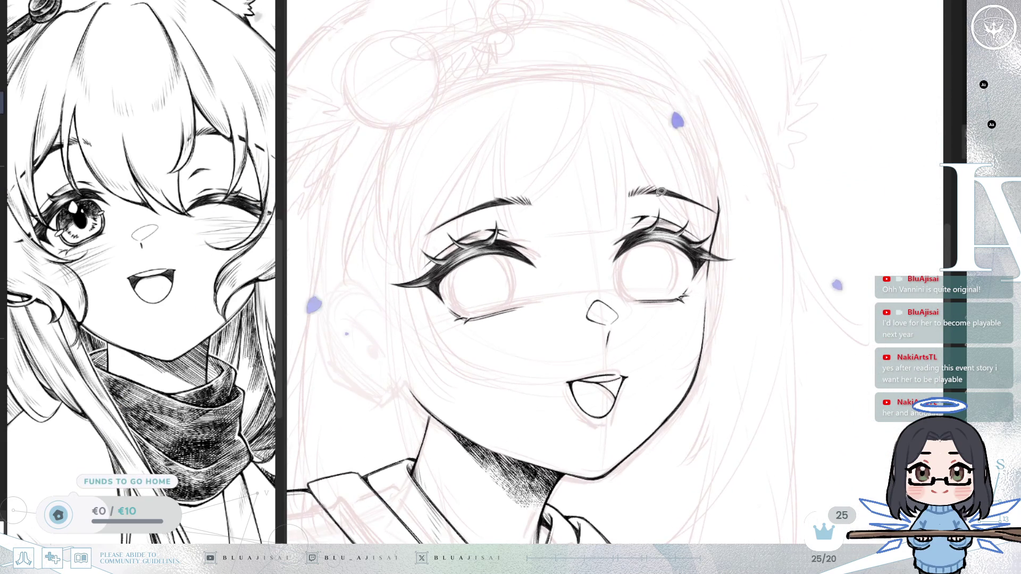
drag(669, 193, 641, 198)
mouse_move(626, 158)
mouse_down()
mouse_move(739, 181)
mouse_move(712, 213)
mouse_move(694, 204)
mouse_up()
key(ctrl+t)
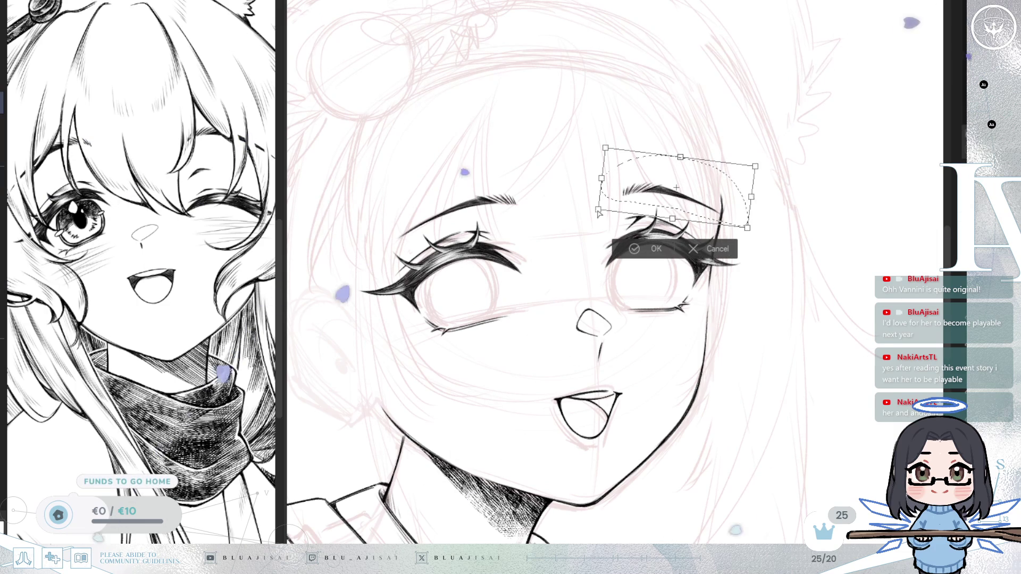
drag(598, 211, 599, 214)
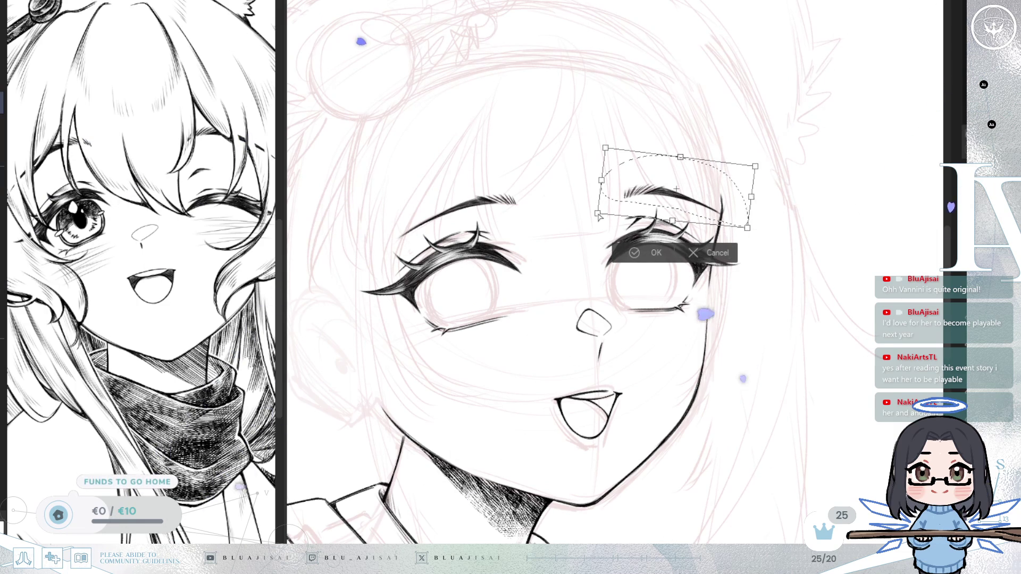
drag(752, 197, 753, 195)
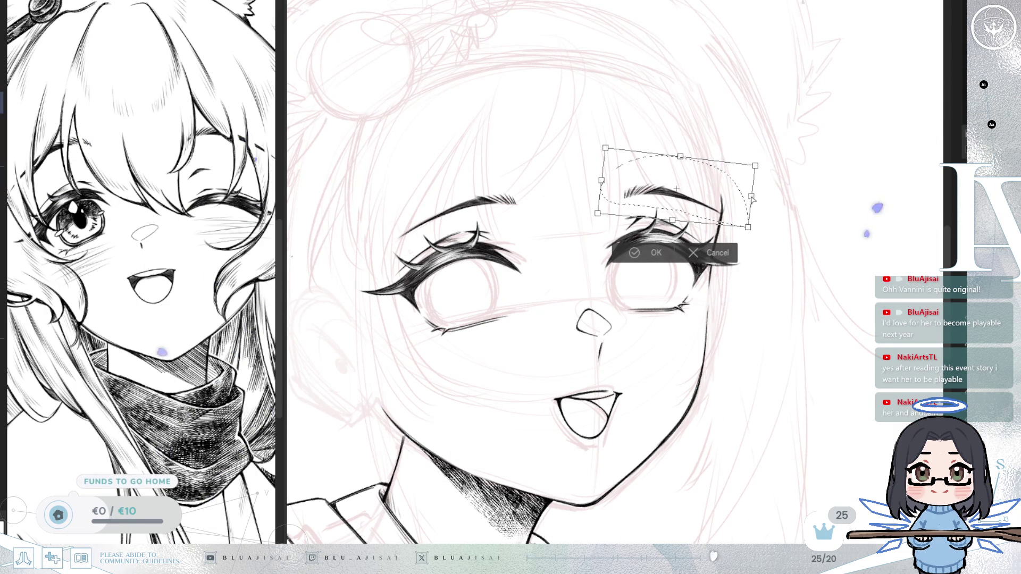
drag(598, 214, 598, 216)
click(623, 256)
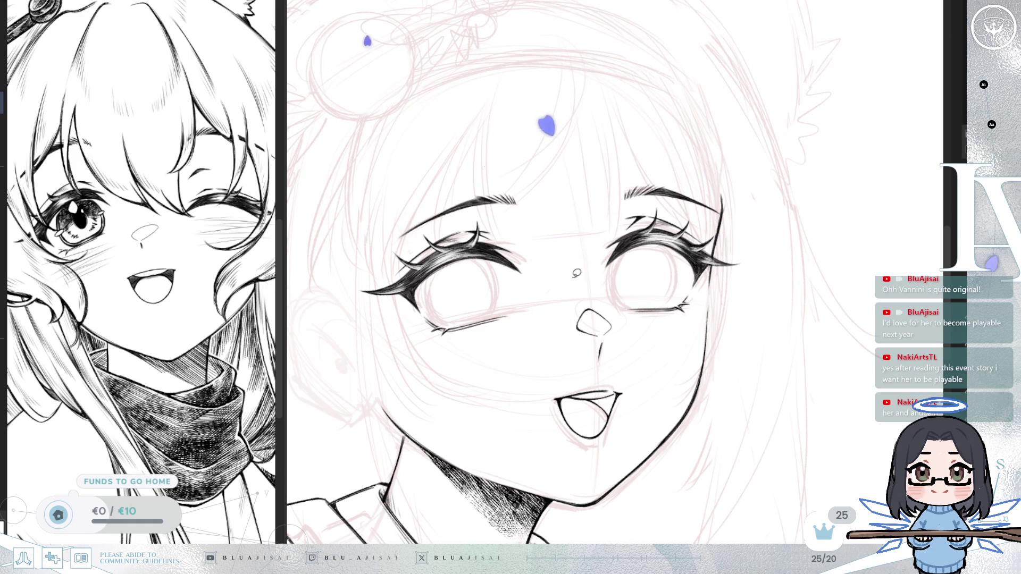
drag(764, 218, 694, 190)
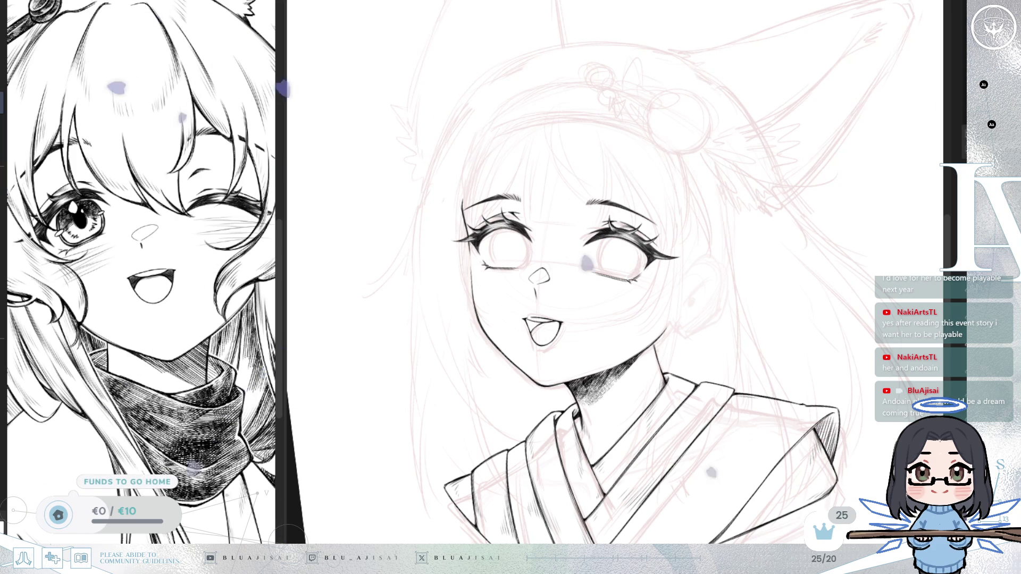
scroll(541, 309, up, 2)
scroll(152, 268, up, 5)
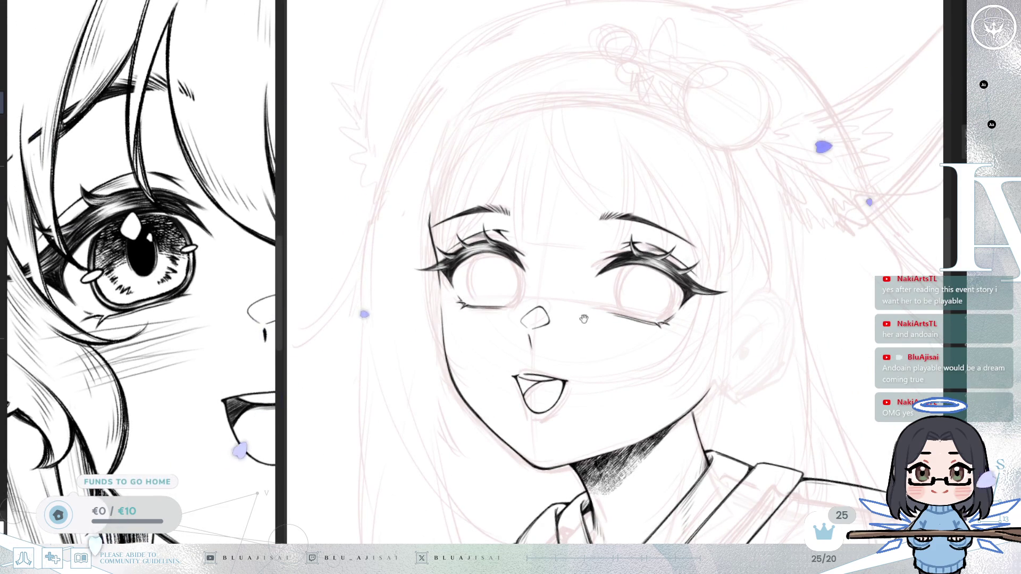
scroll(532, 293, up, 5)
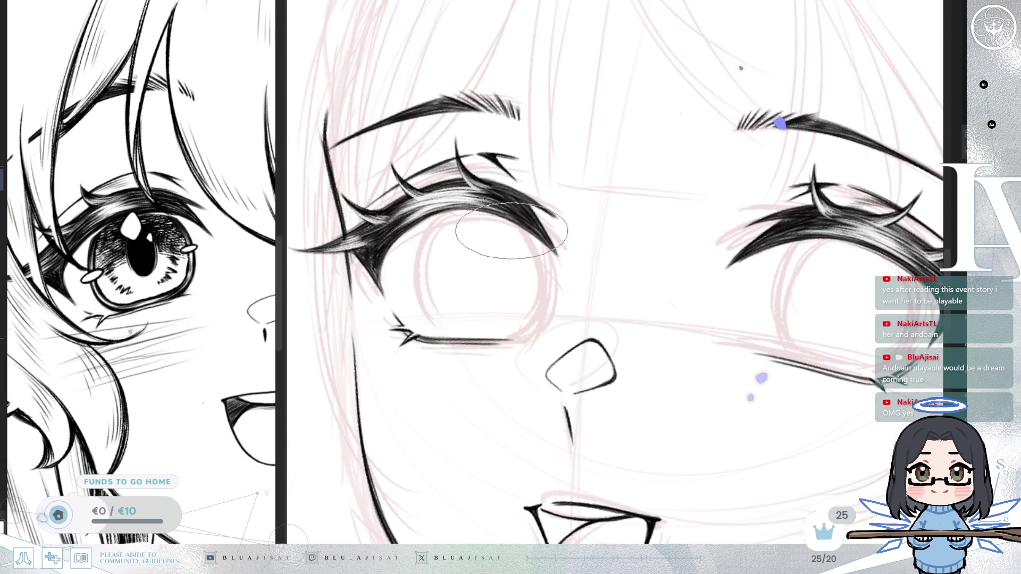
Ink the first arc of the left iris outline, mirroring the view to check it.
drag(483, 275, 527, 275)
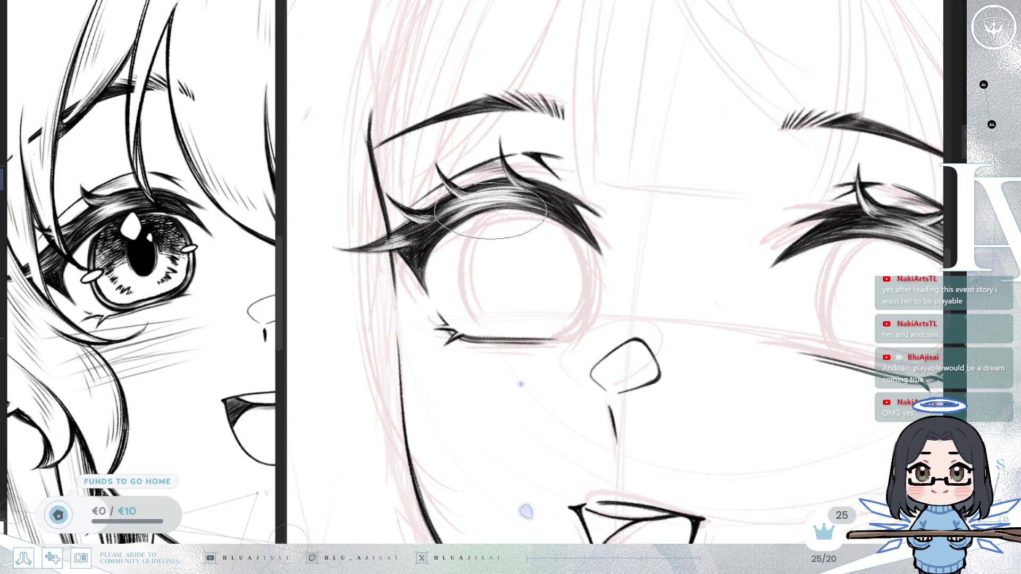
drag(471, 213, 467, 324)
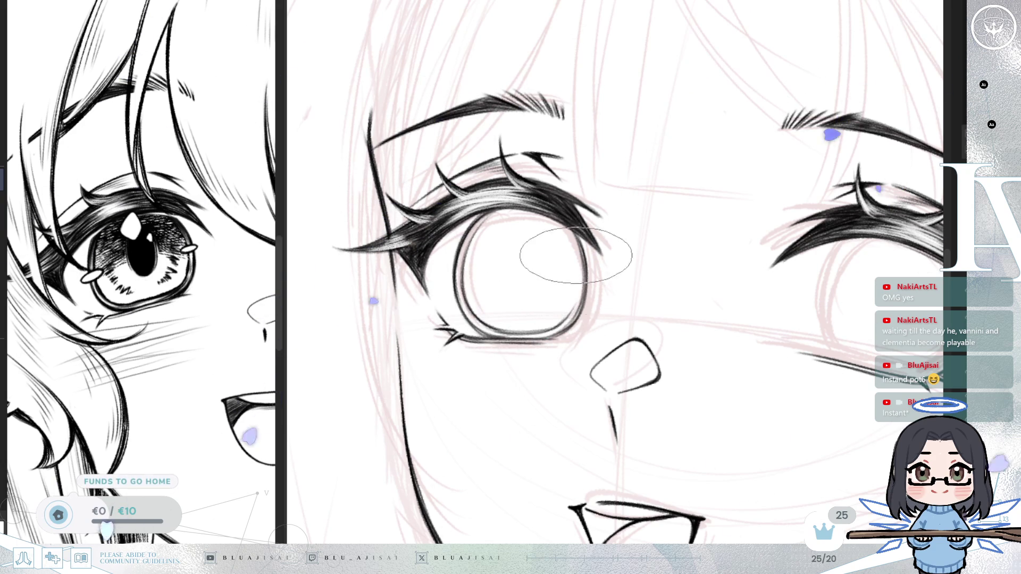
key(h)
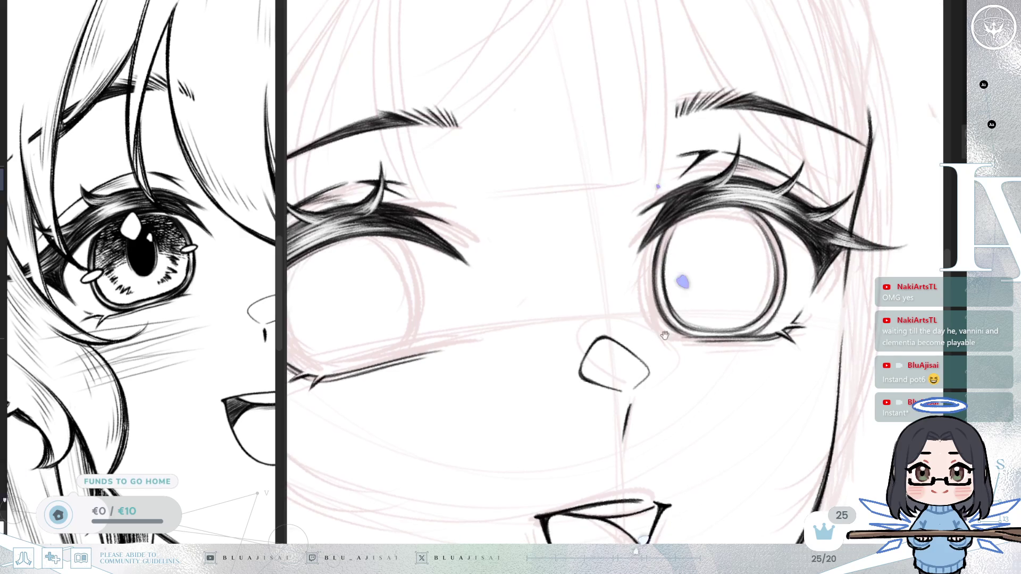
key(h)
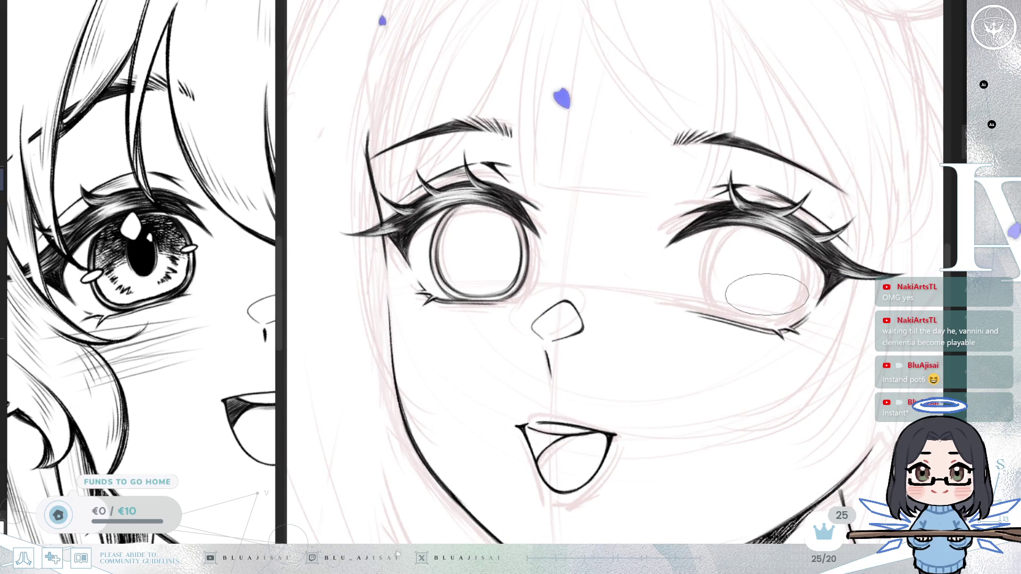
drag(759, 347, 743, 346)
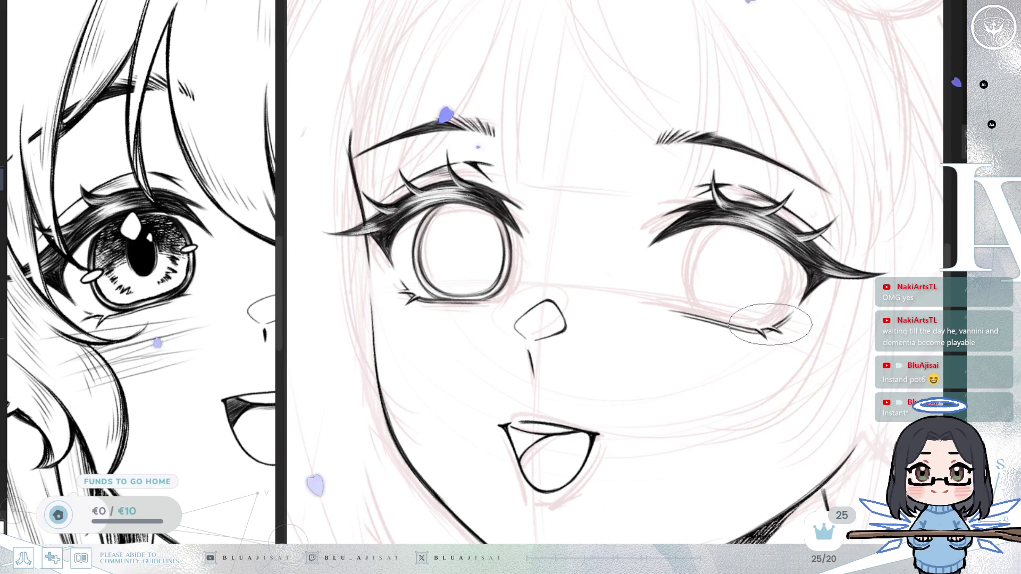
scroll(750, 310, up, 2)
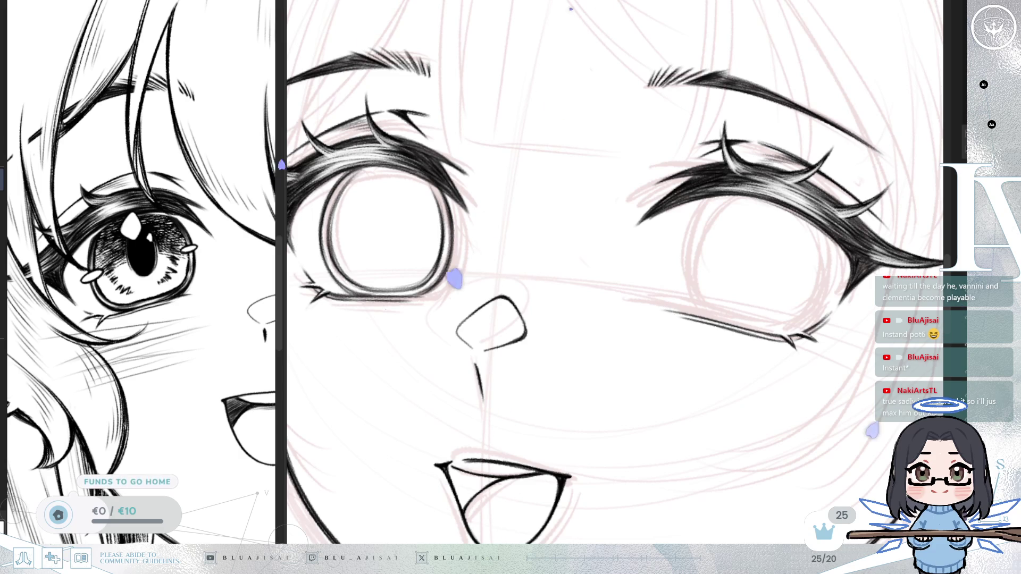
drag(503, 226, 627, 298)
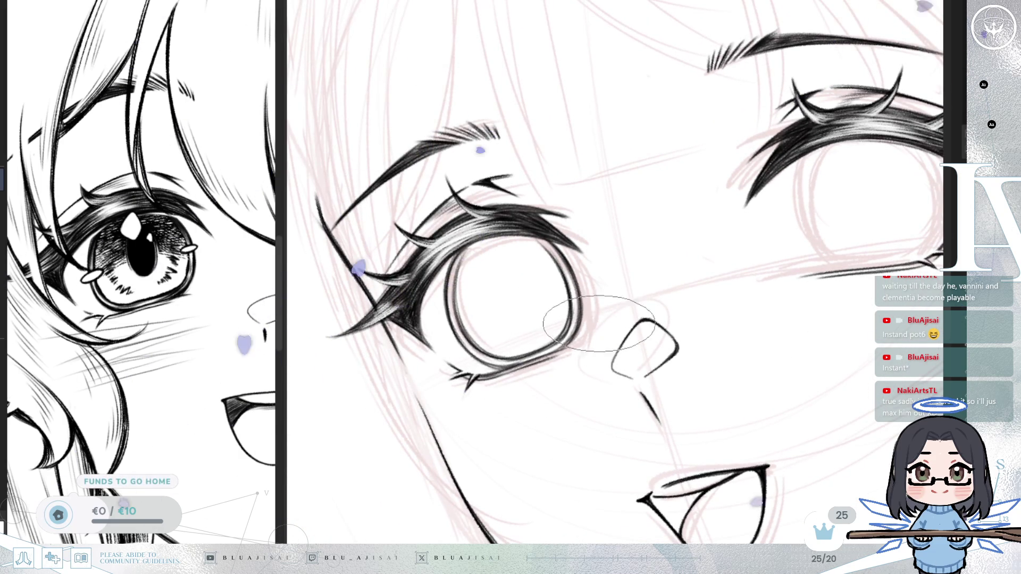
key(ctrl+plus)
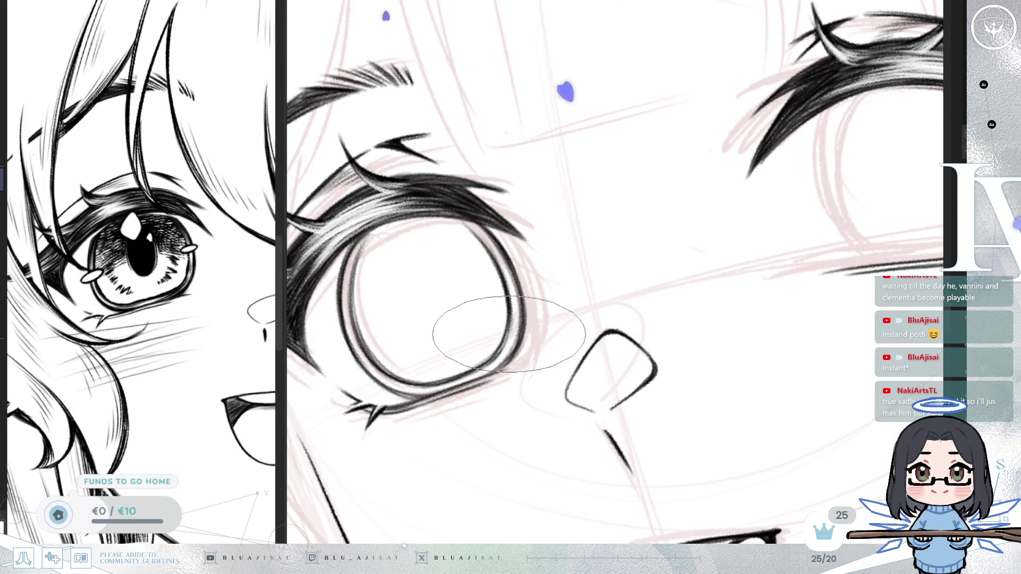
scroll(619, 326, down, 3)
scroll(619, 326, down, 3)
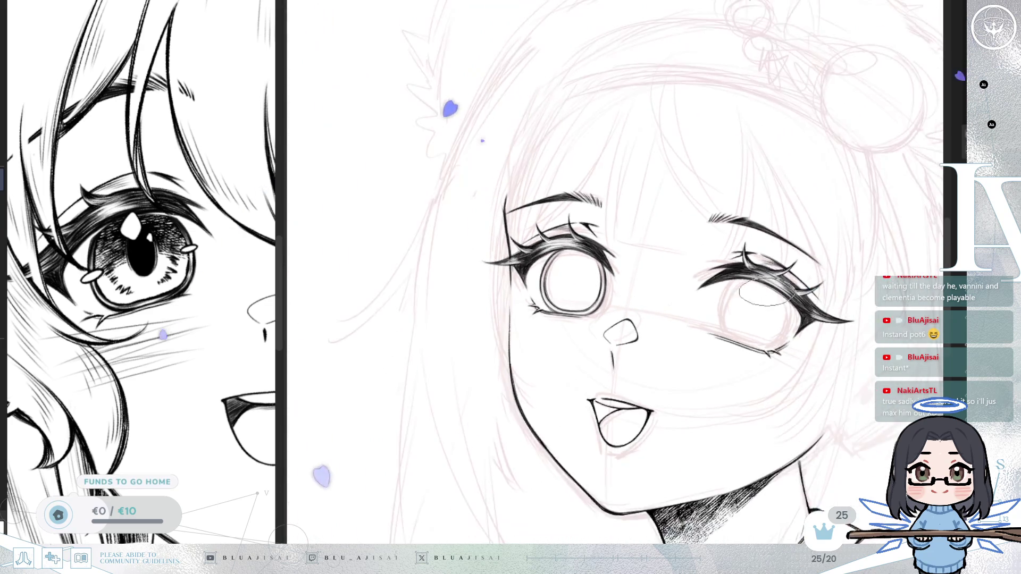
scroll(618, 326, up, 2)
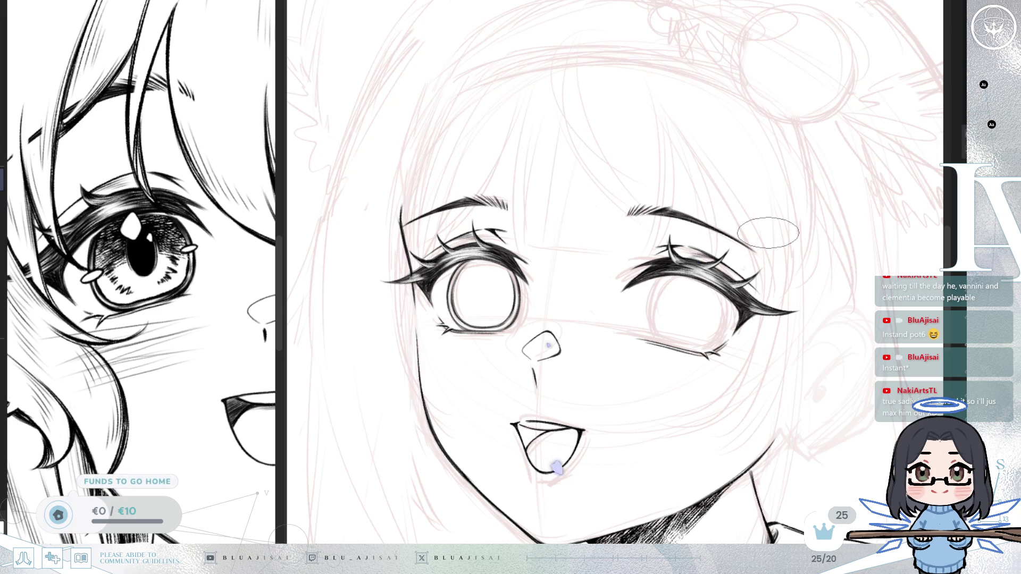
scroll(670, 373, up, 4)
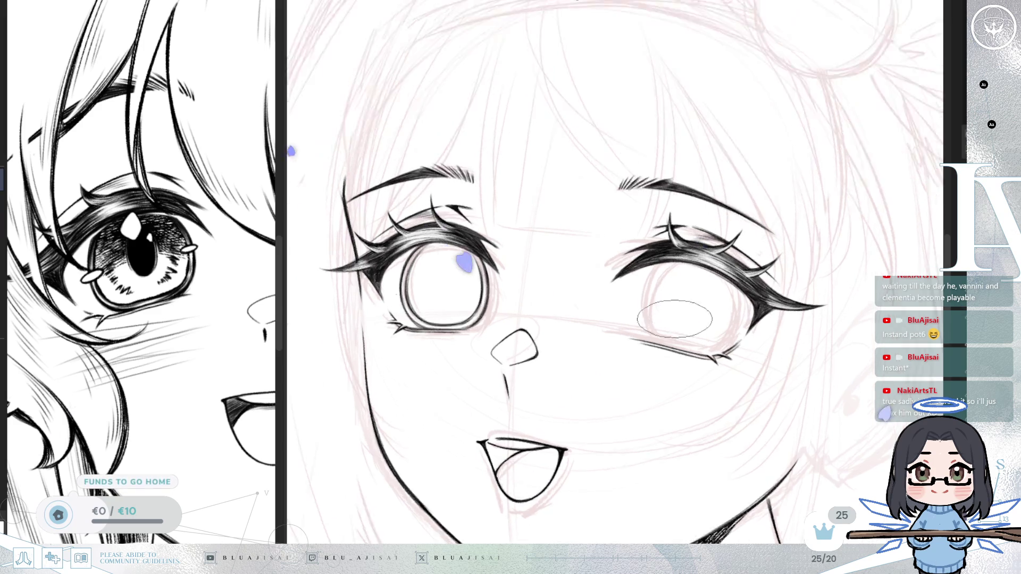
mouse_move(750, 408)
mouse_down()
mouse_move(752, 432)
mouse_move(618, 330)
mouse_up()
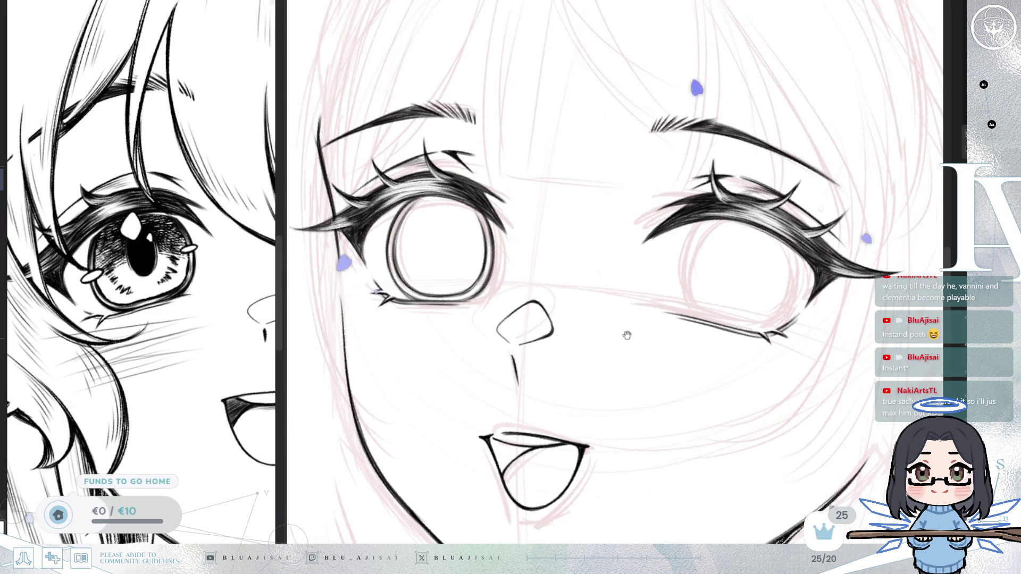
Free-transform the iris ring, skewing its top-right handle slightly down-right, and confirm.
key(ctrl+t)
key(h)
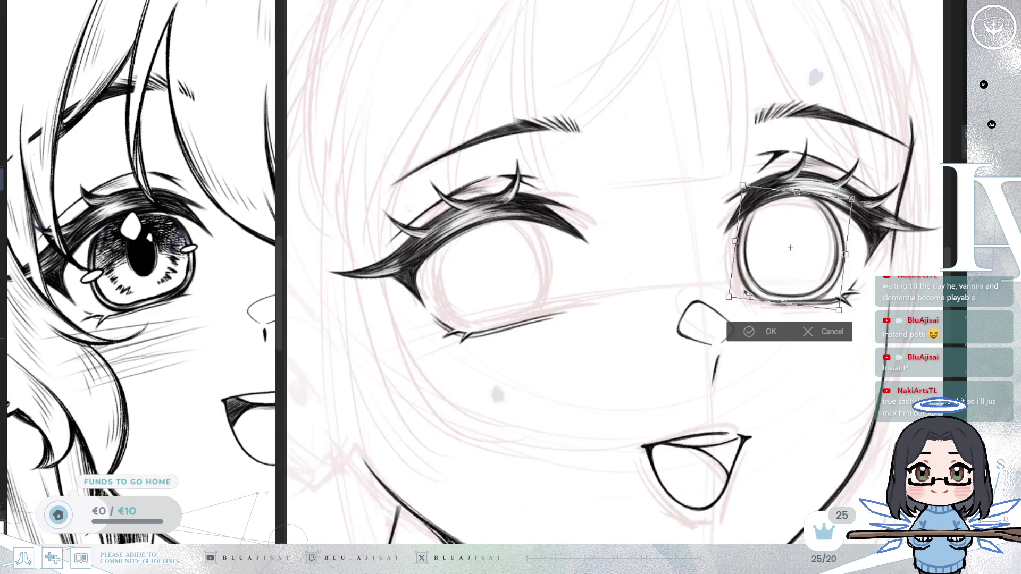
drag(852, 200, 855, 202)
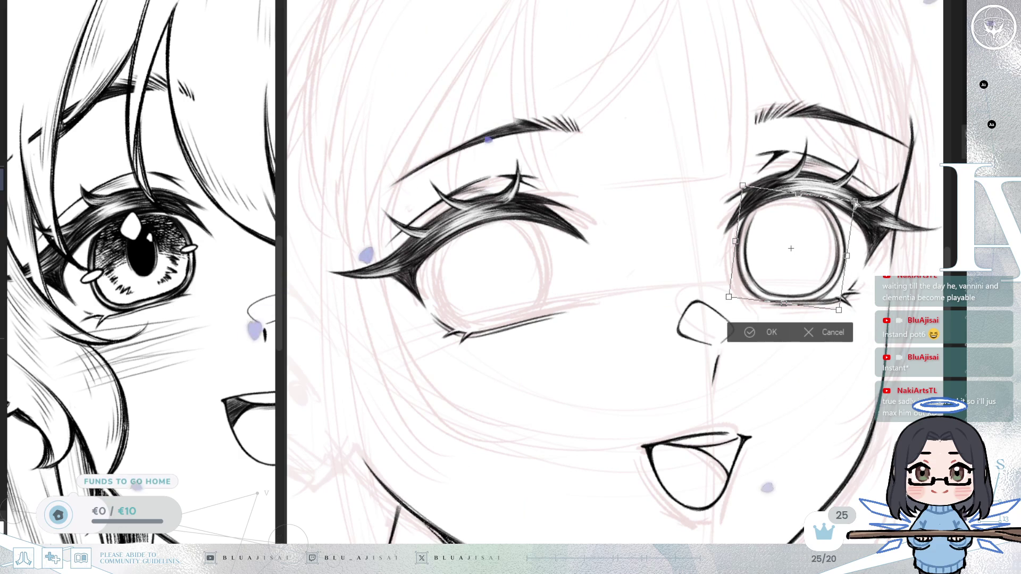
click(743, 336)
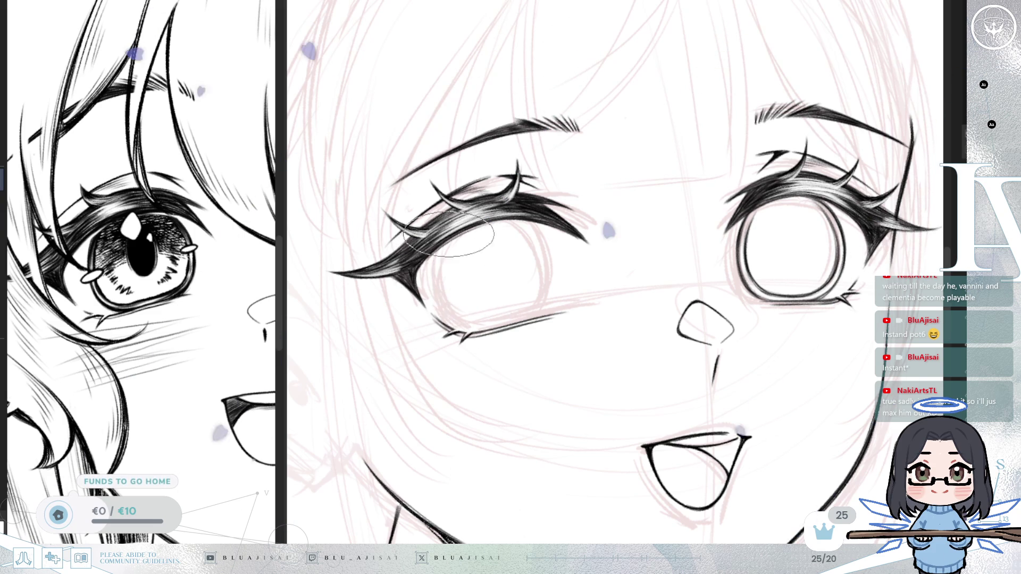
In the mirrored view, ink two arcs forming the right eye's iris outline, then level the canvas.
key(h)
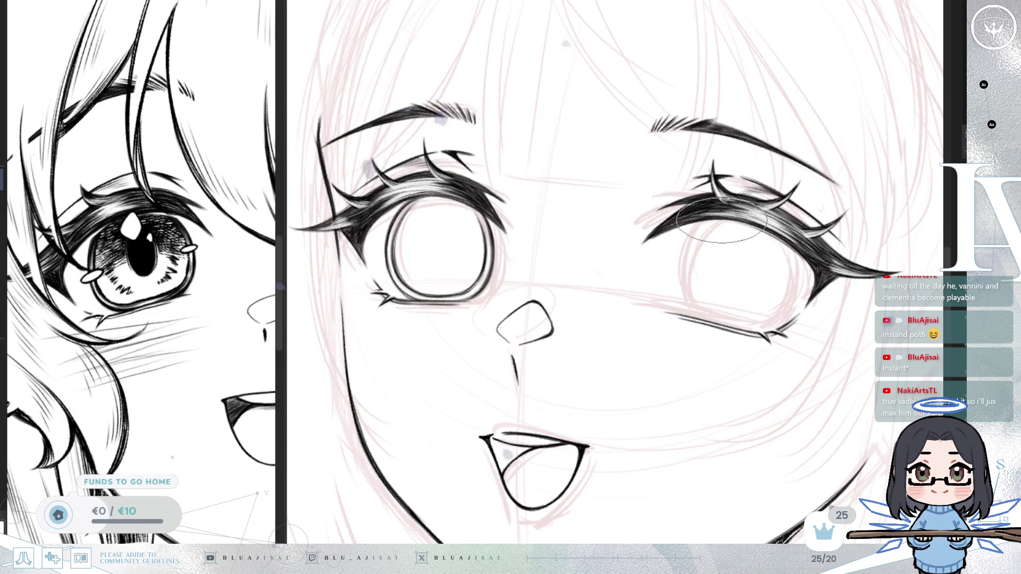
drag(696, 239, 695, 307)
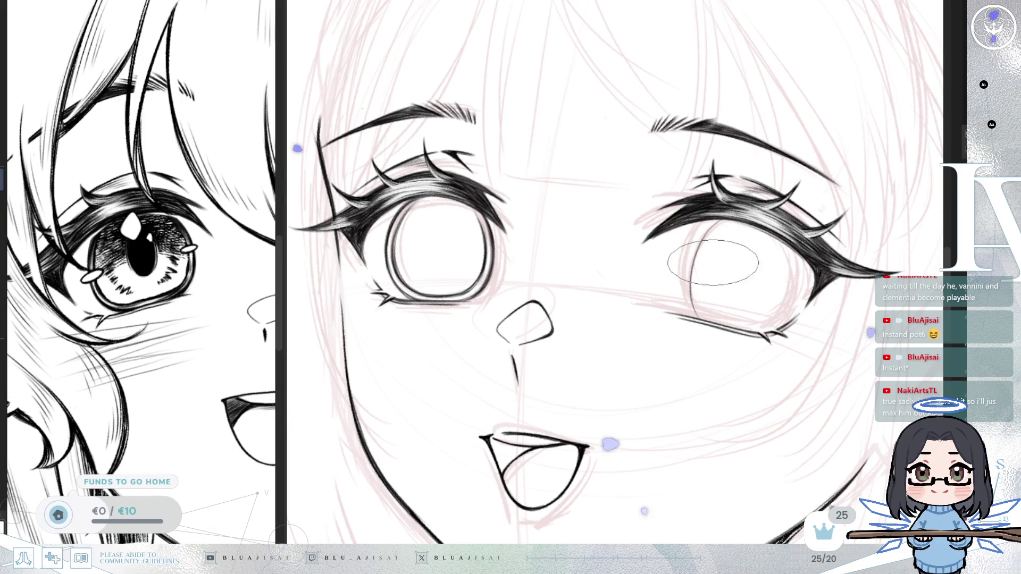
drag(712, 228, 694, 316)
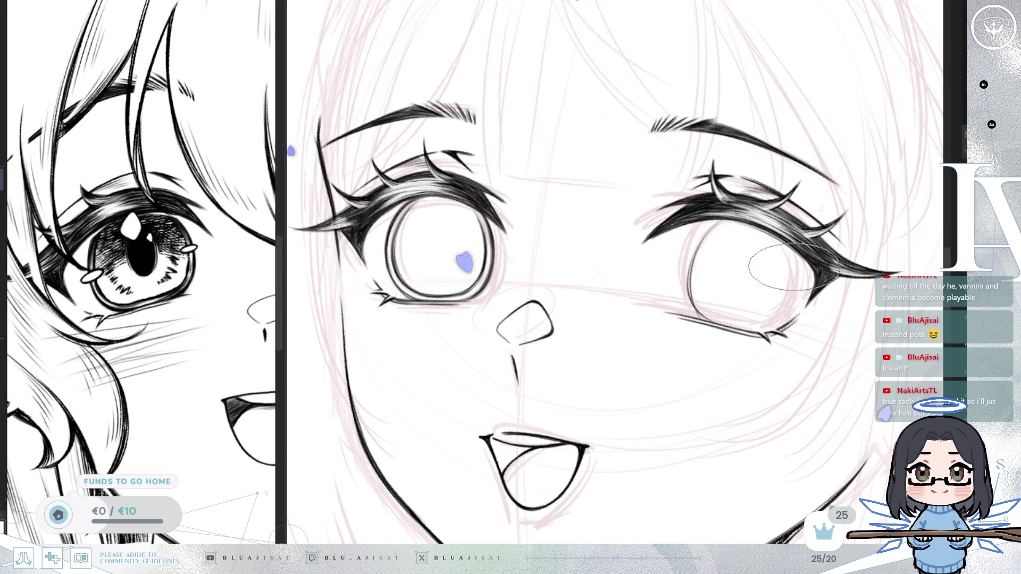
key(h)
scroll(665, 303, left, 1)
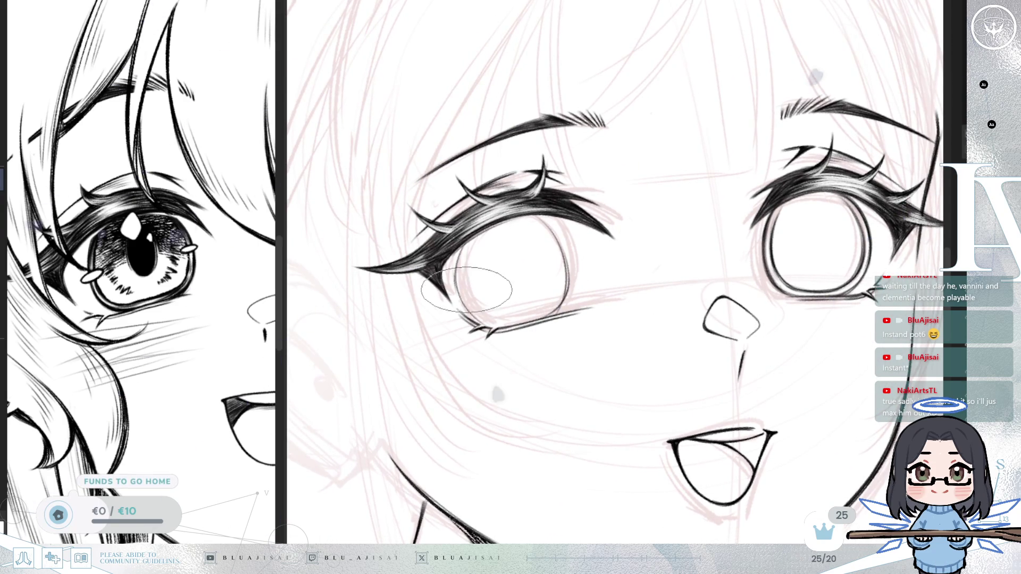
scroll(468, 250, up, 3)
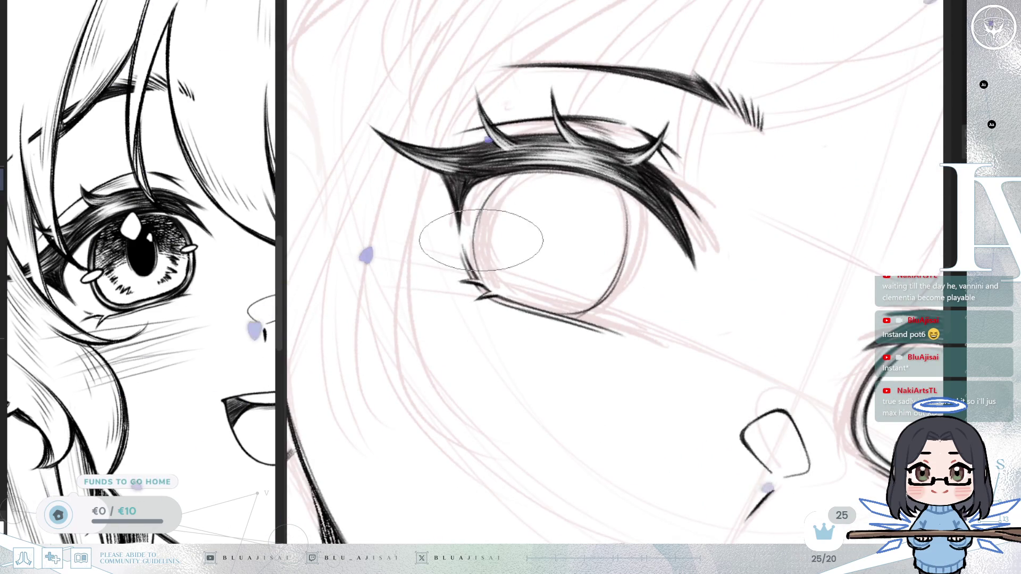
key(asciicircum)
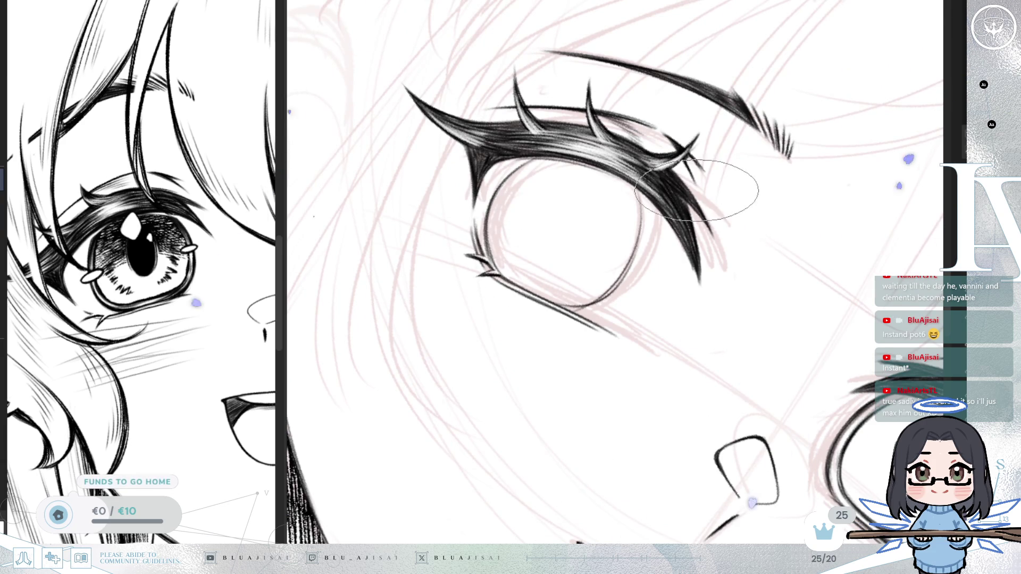
key(minus)
key(minus)
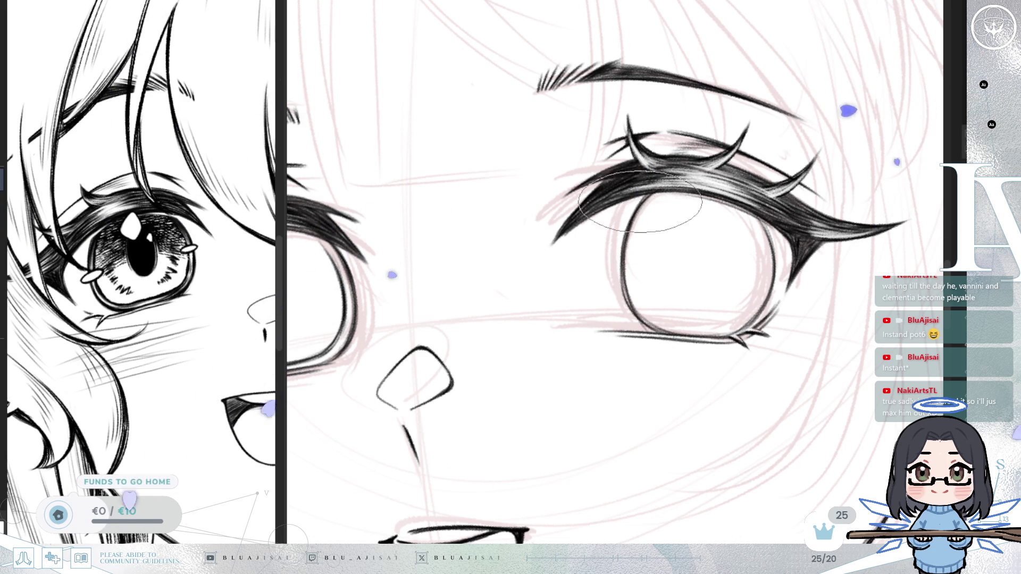
scroll(803, 238, down, 1)
Lasso the right eye and transform it narrower, skewing the upper-right corner outward, then apply.
scroll(813, 241, down, 1)
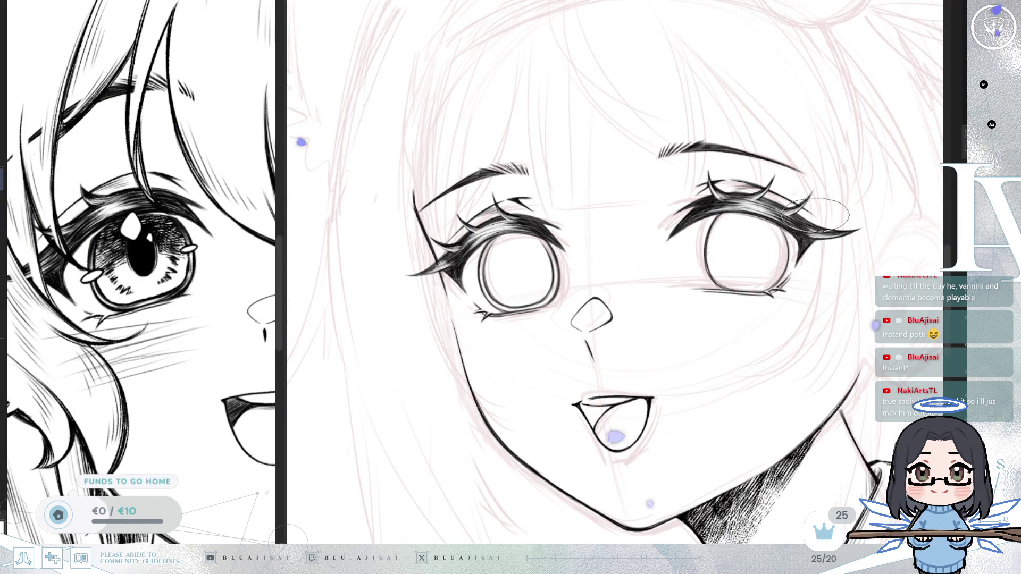
drag(815, 214, 829, 255)
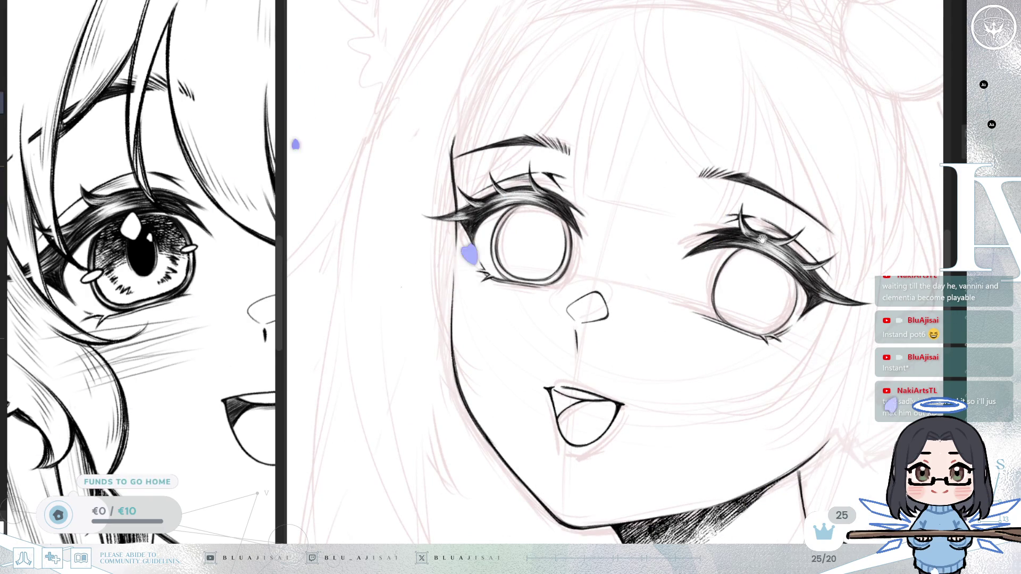
drag(748, 221, 726, 209)
mouse_move(797, 243)
mouse_down()
mouse_move(675, 298)
mouse_move(797, 242)
mouse_up()
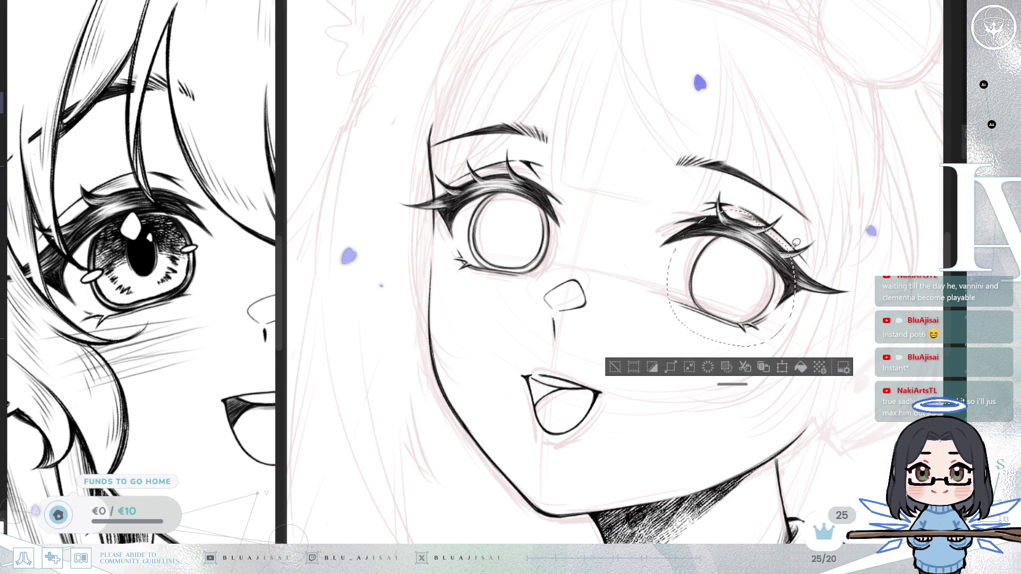
key(ctrl+t)
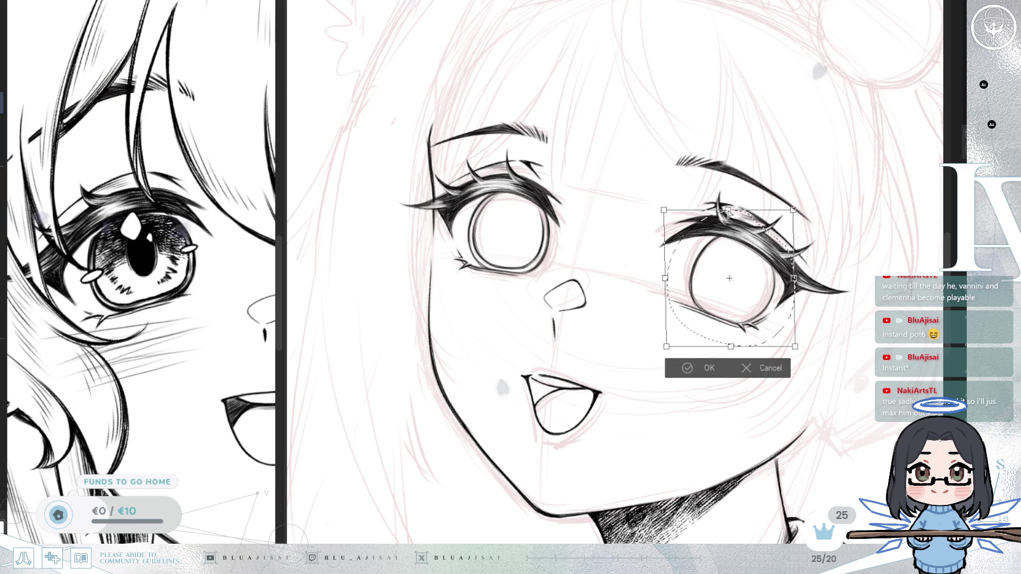
drag(788, 213, 790, 219)
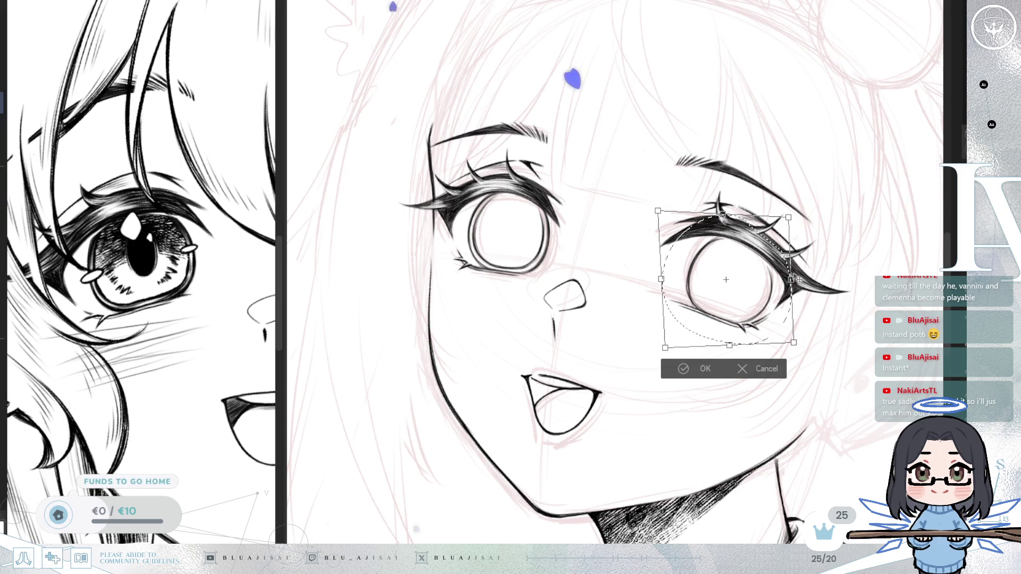
drag(661, 278, 664, 277)
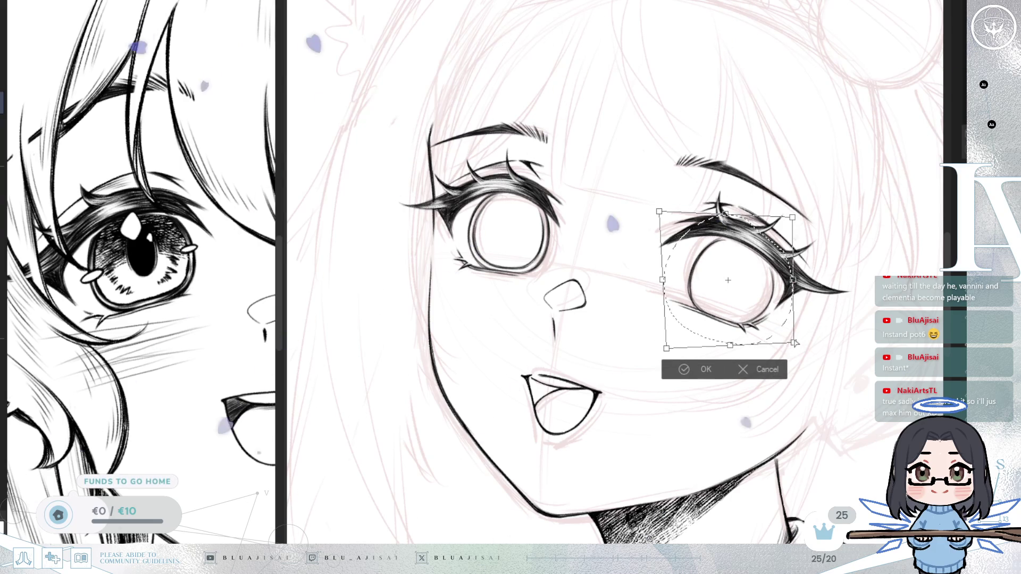
drag(796, 344, 793, 343)
click(700, 370)
Clear the selection, zoom in, and ink a short stroke joining the eye corner to the lashes.
key(h)
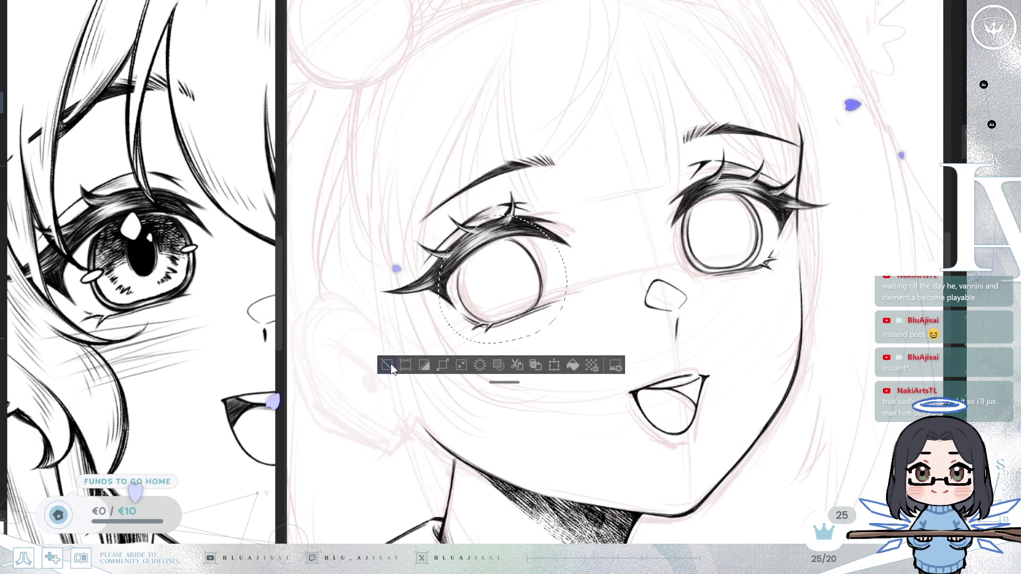
click(387, 364)
scroll(395, 368, up, 3)
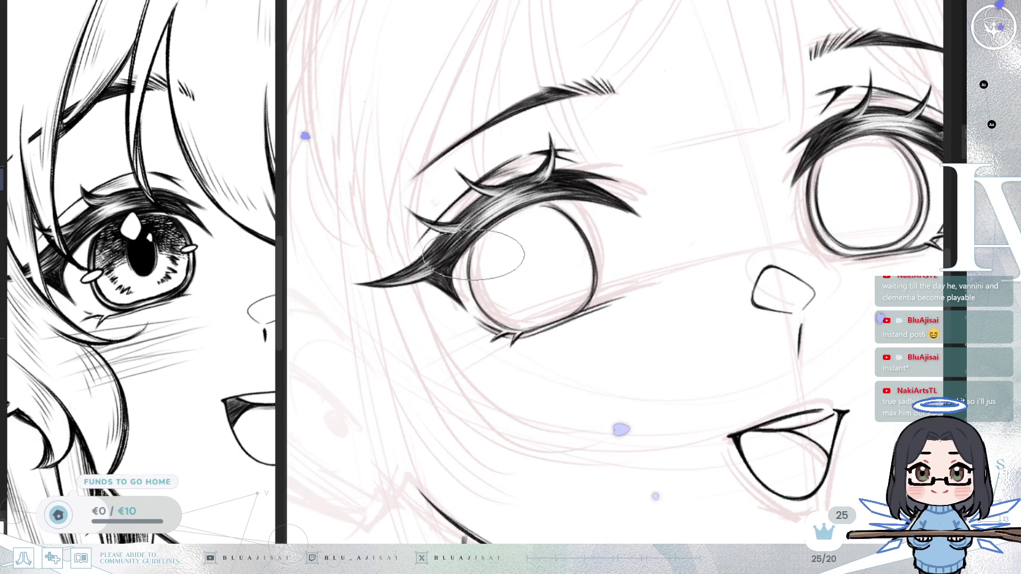
scroll(473, 265, up, 2)
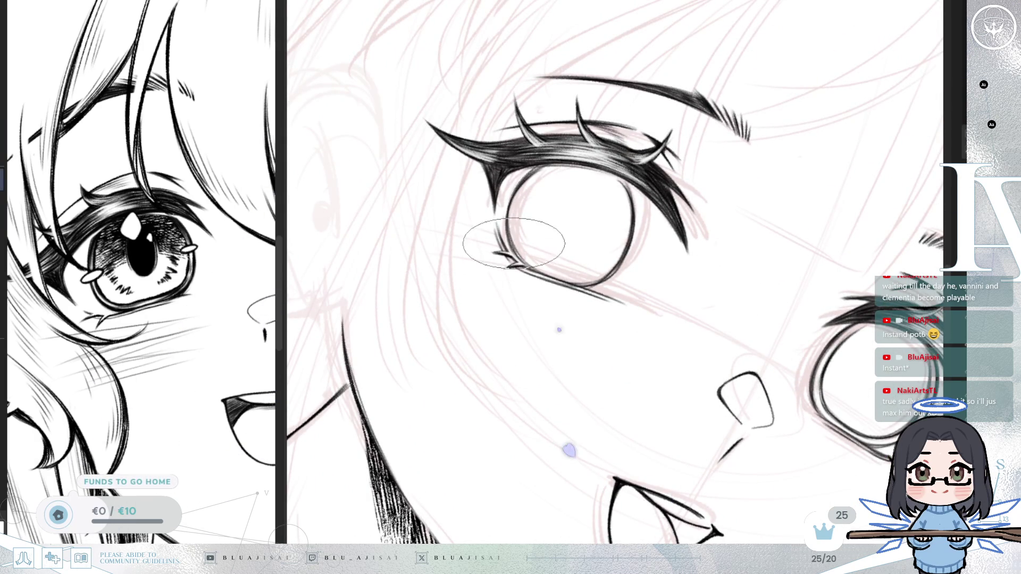
scroll(662, 225, down, 2)
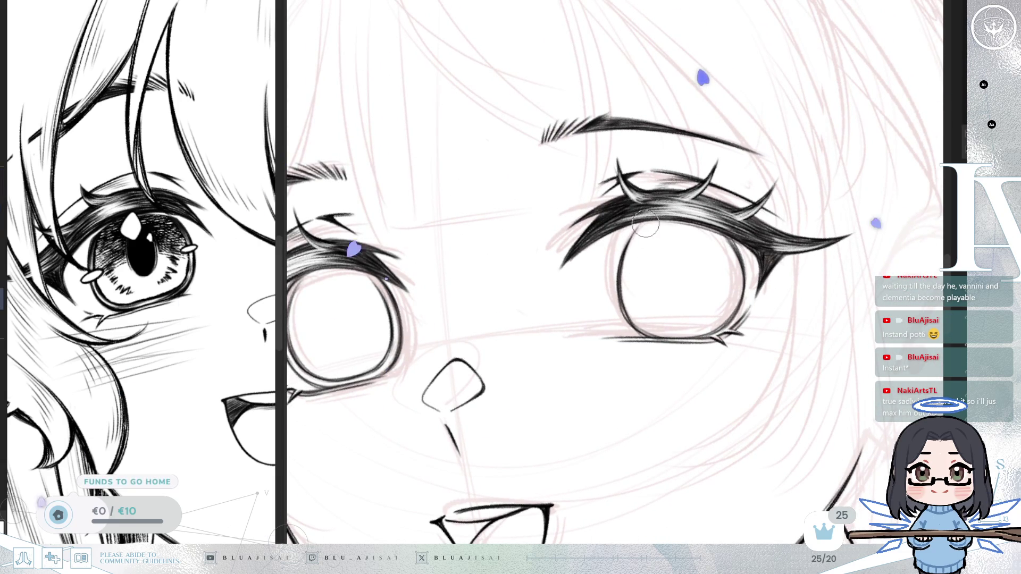
drag(620, 269, 627, 246)
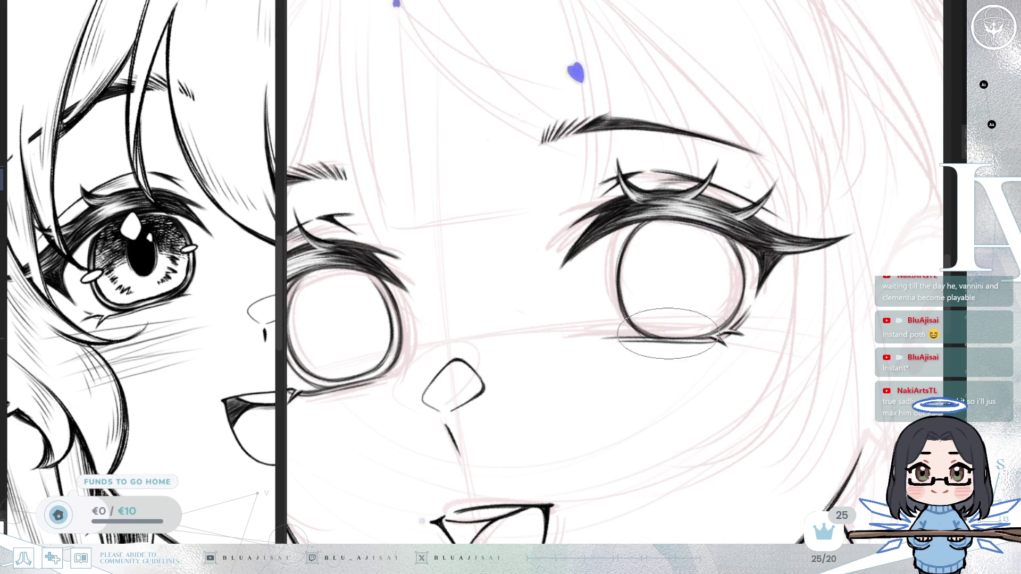
scroll(680, 333, down, 3)
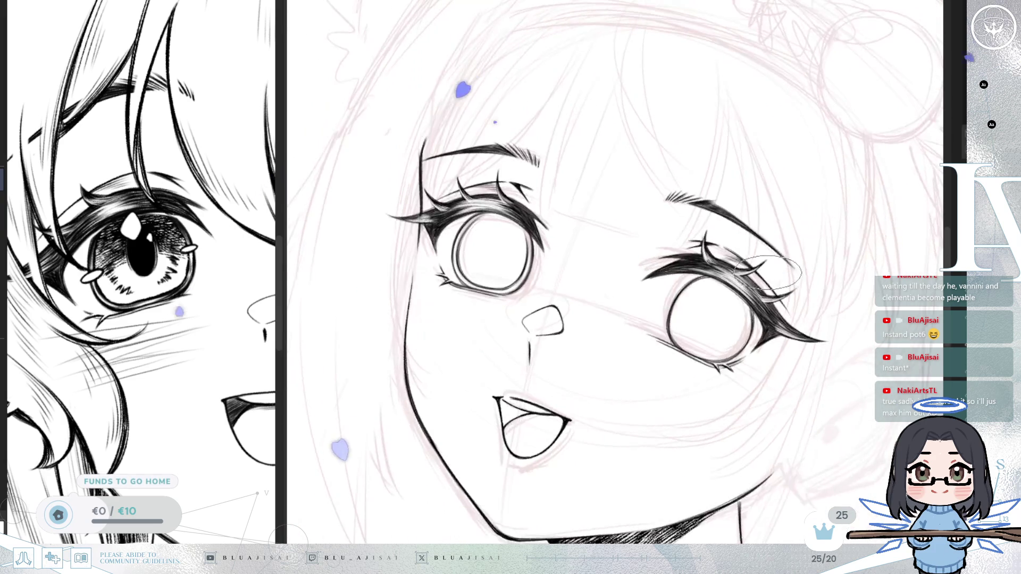
scroll(767, 274, up, 5)
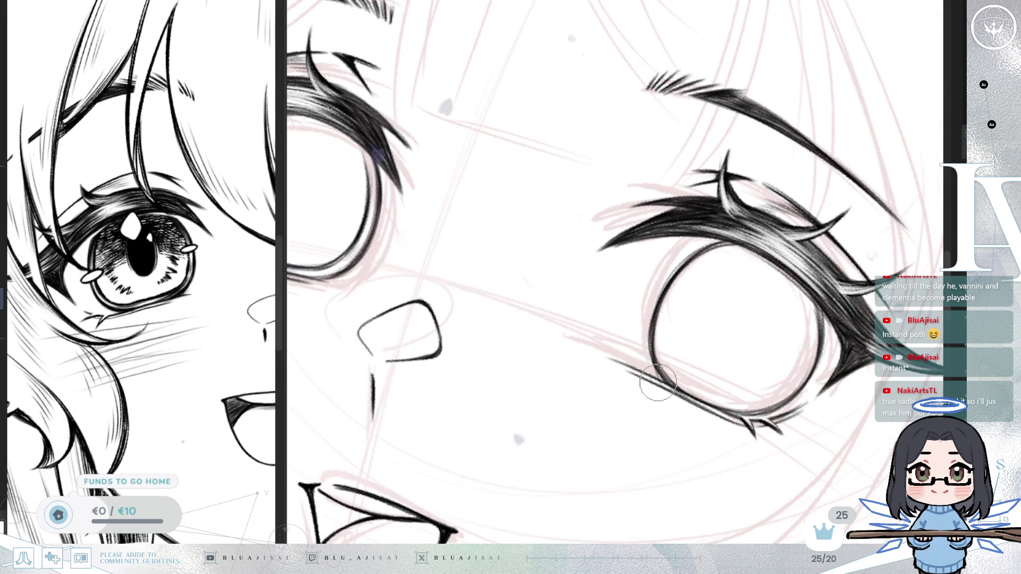
scroll(651, 363, down, 5)
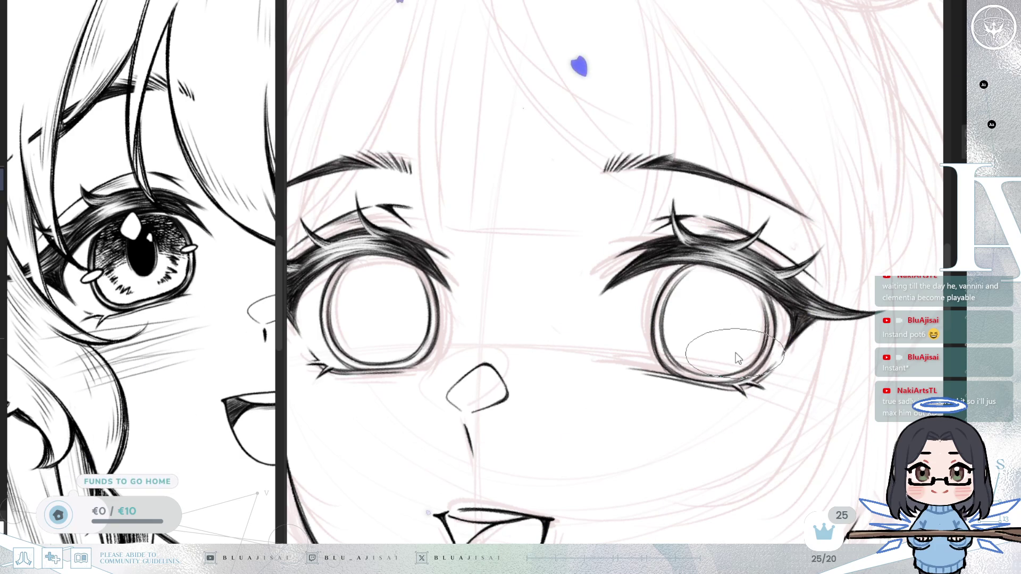
key(h)
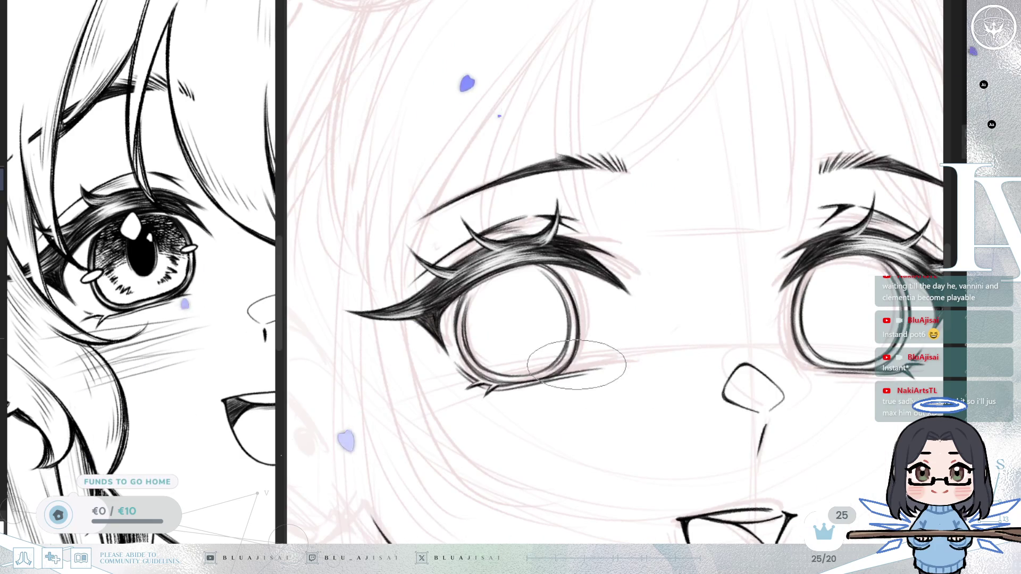
scroll(578, 360, up, 2)
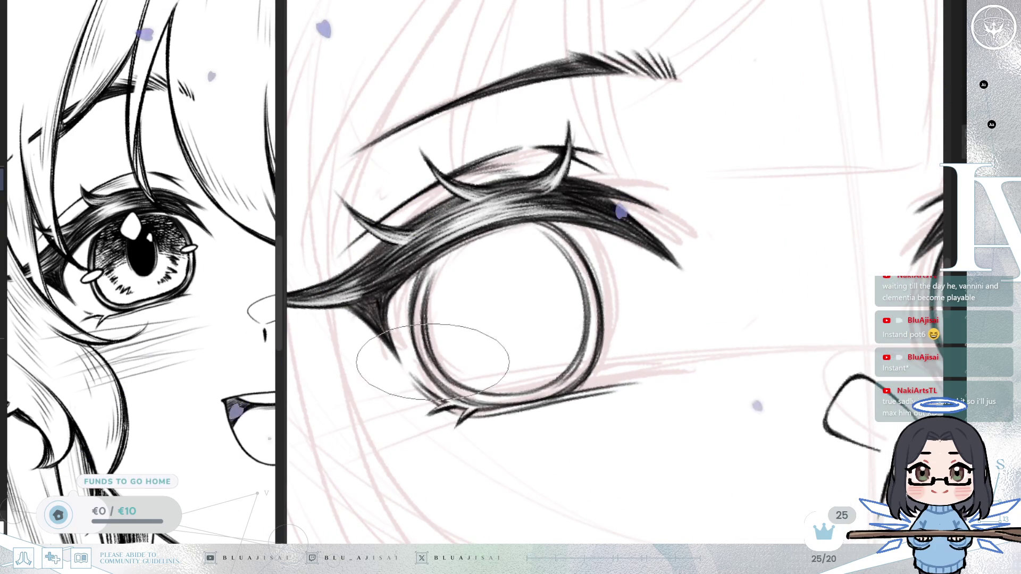
key(asciicircum)
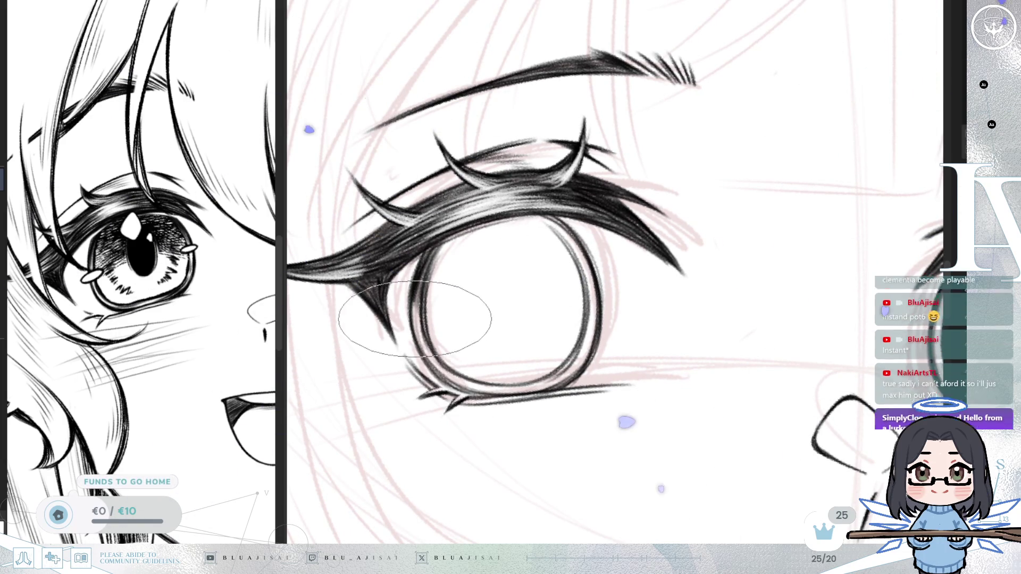
key(asciicircum)
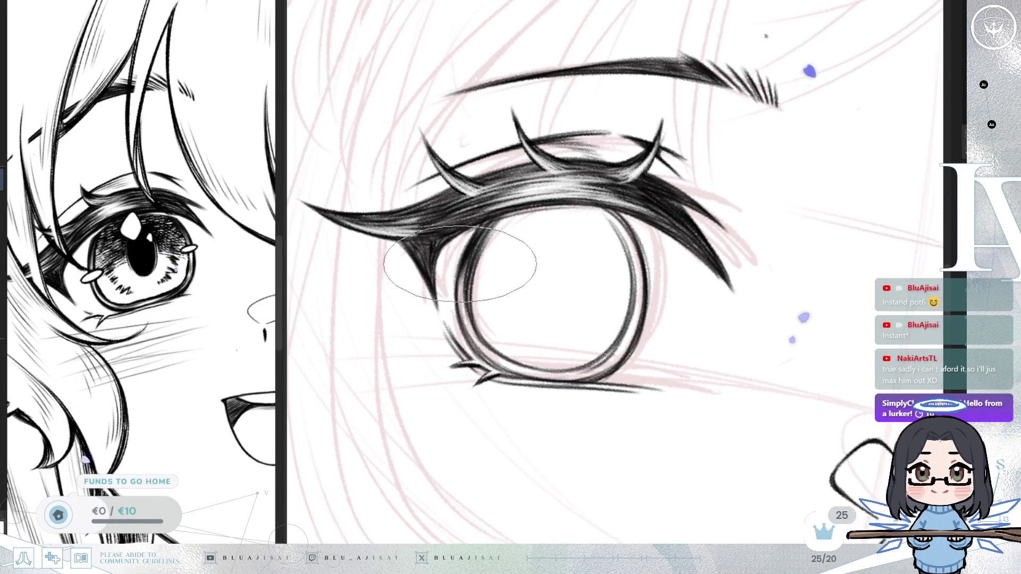
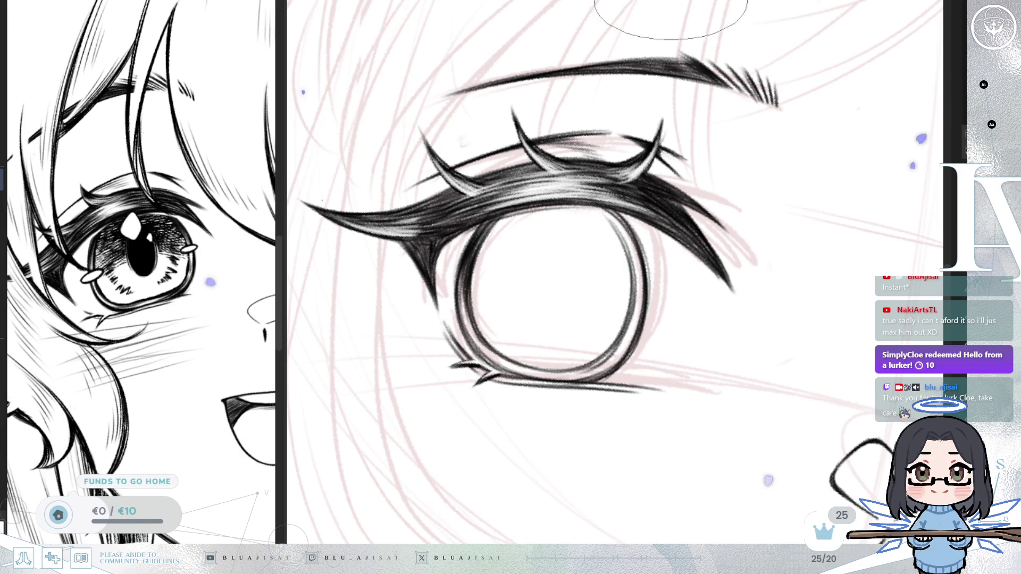
Mirror, rotate, zoom and pan the canvas view to compare both inked eyes side by side.
key(m)
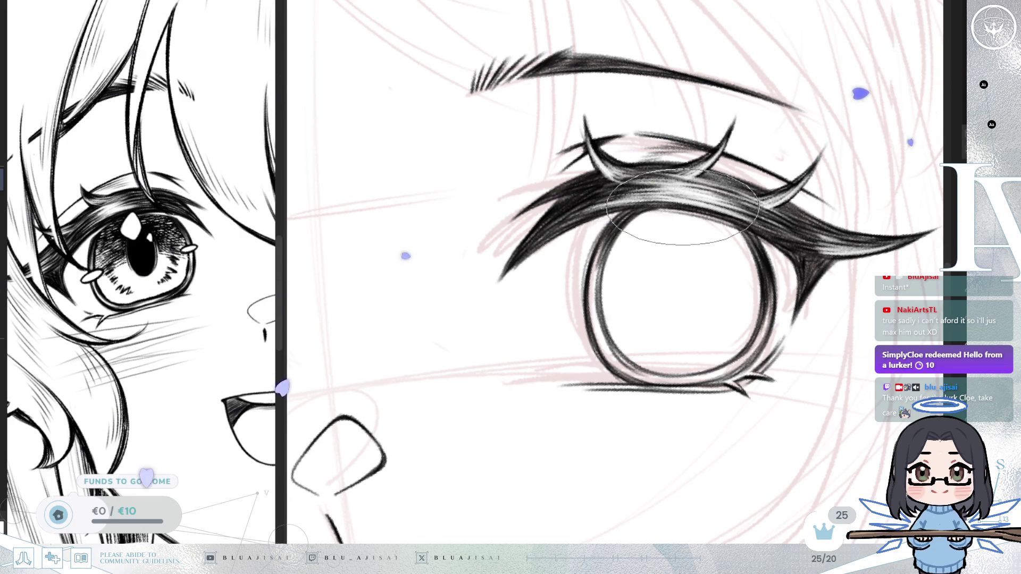
key(asciicircum)
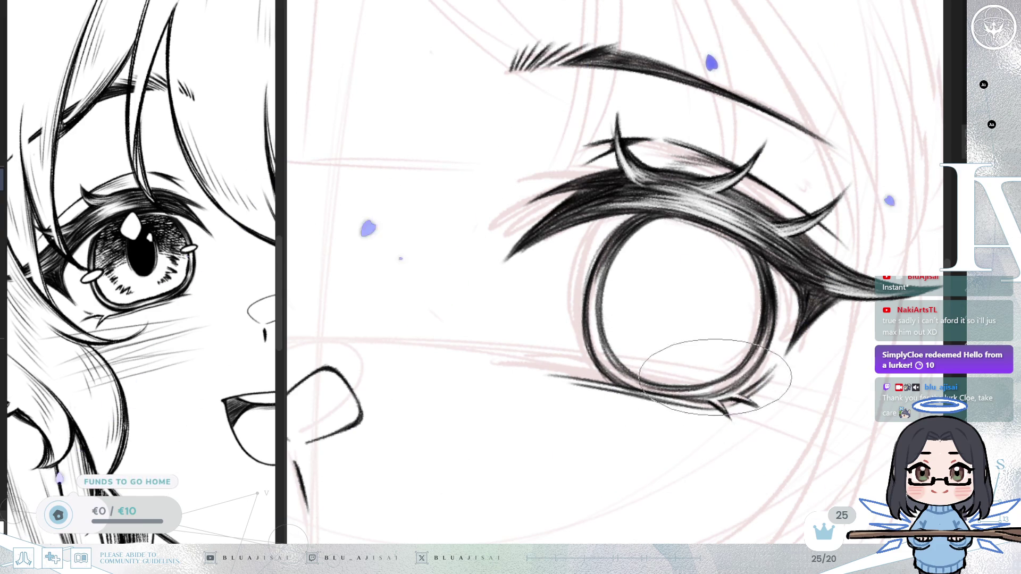
scroll(748, 346, down, 3)
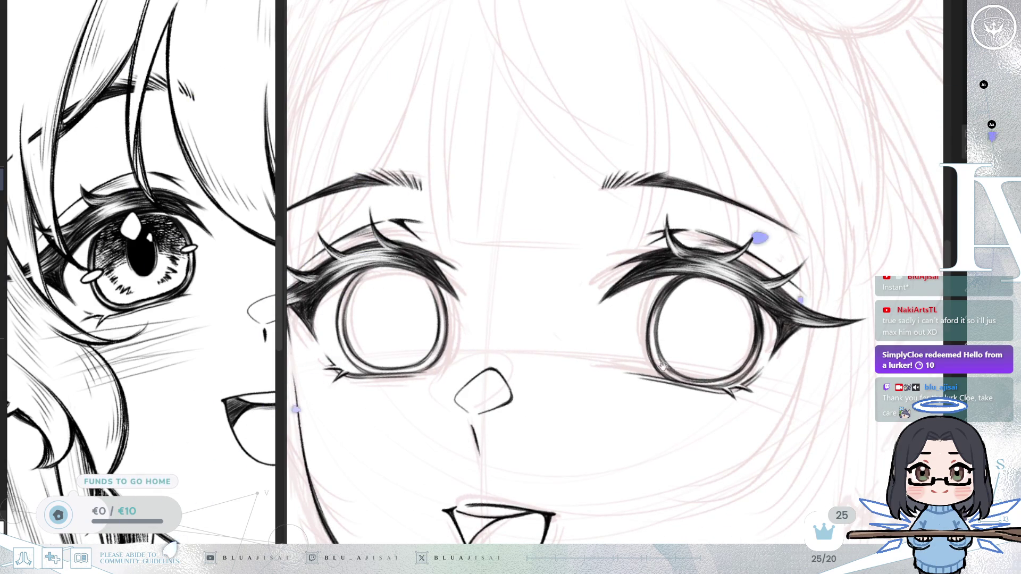
drag(531, 347, 588, 353)
scroll(588, 353, up, 2)
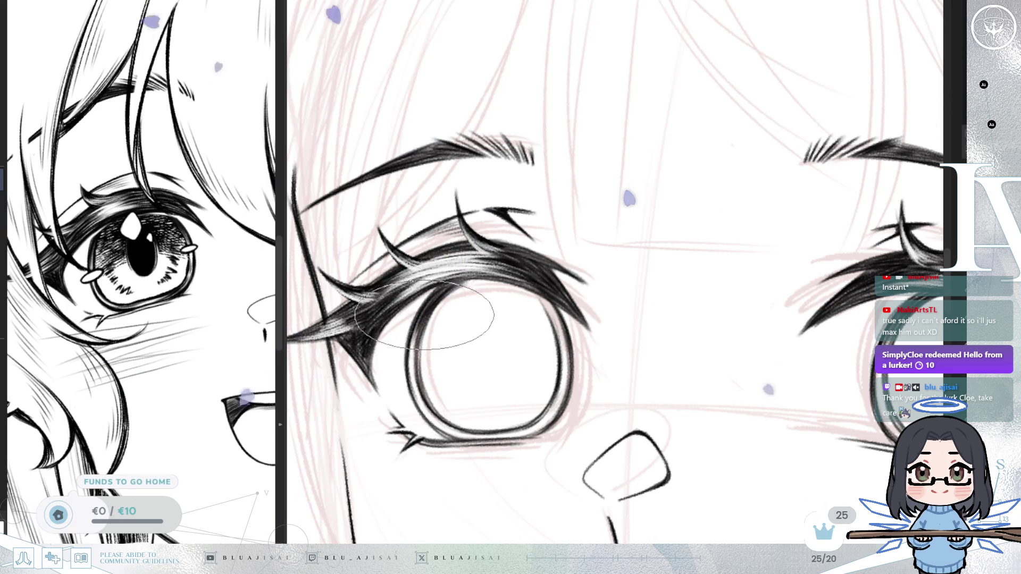
key(m)
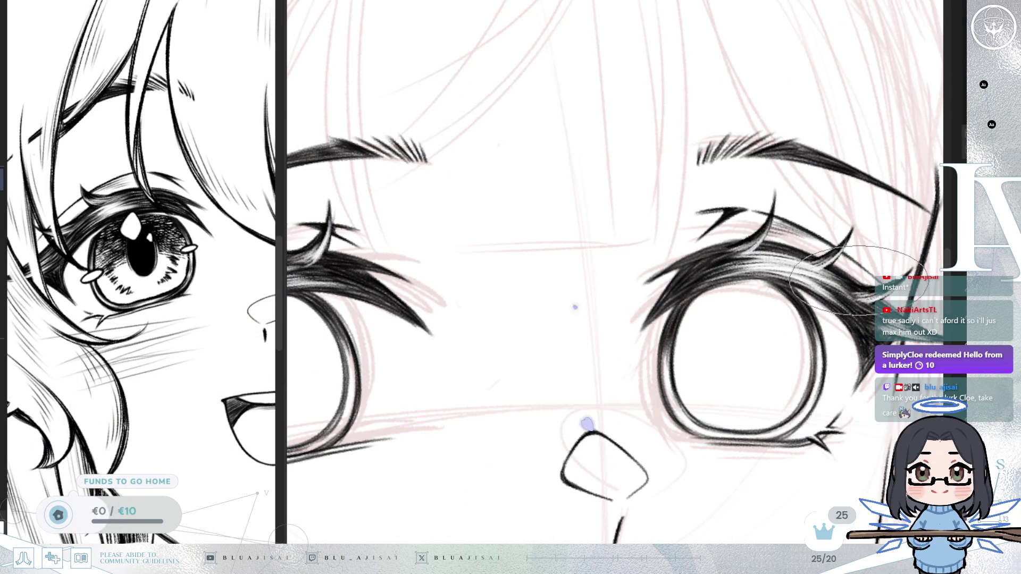
scroll(859, 282, down, 3)
scroll(471, 293, up, 5)
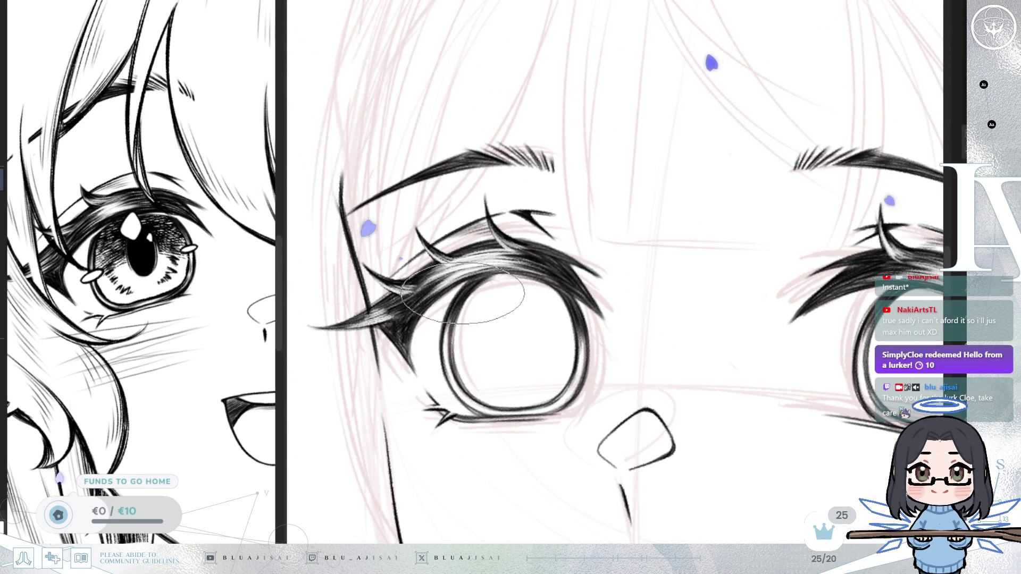
scroll(449, 324, down, 3)
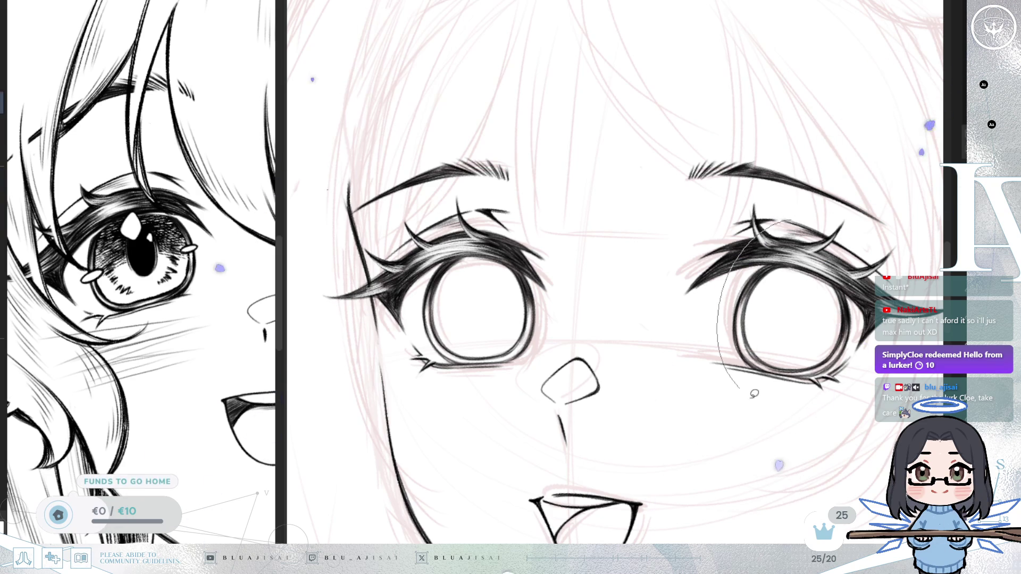
Lasso the right eye and skew its lower-left and top edges slightly with Ctrl+T.
drag(737, 377, 863, 257)
key(ctrl+t)
drag(735, 425, 738, 425)
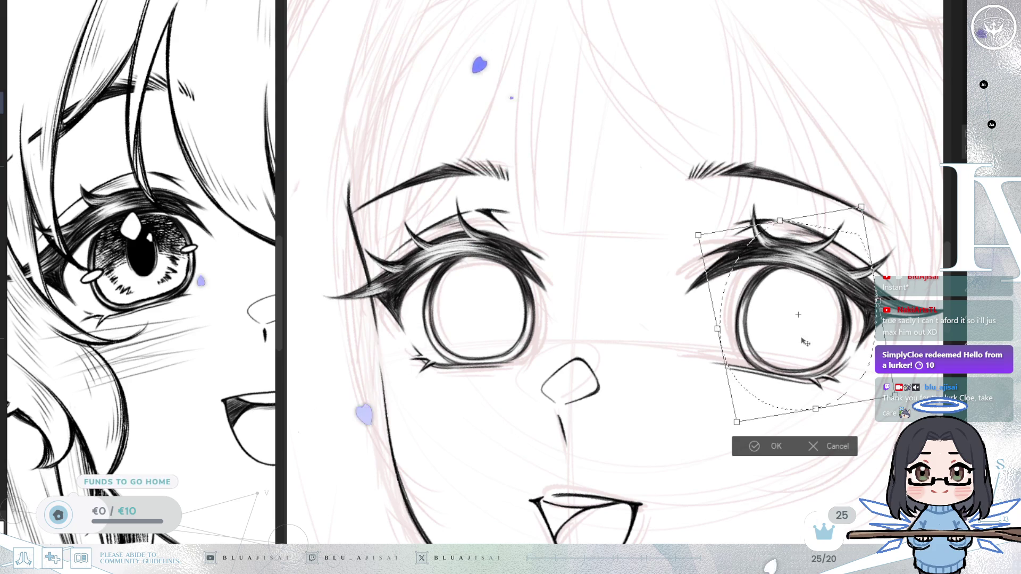
drag(780, 222, 783, 222)
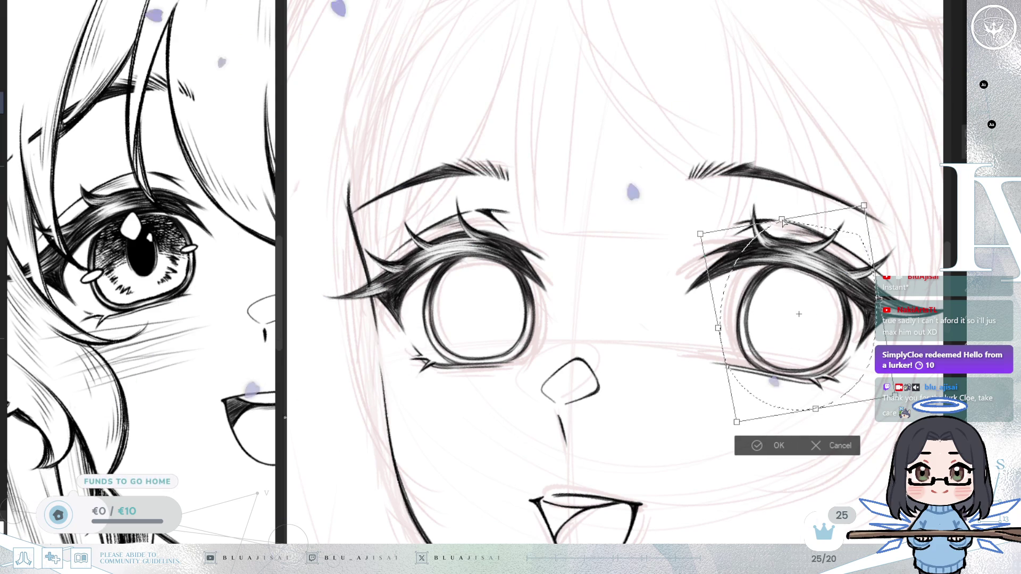
click(759, 445)
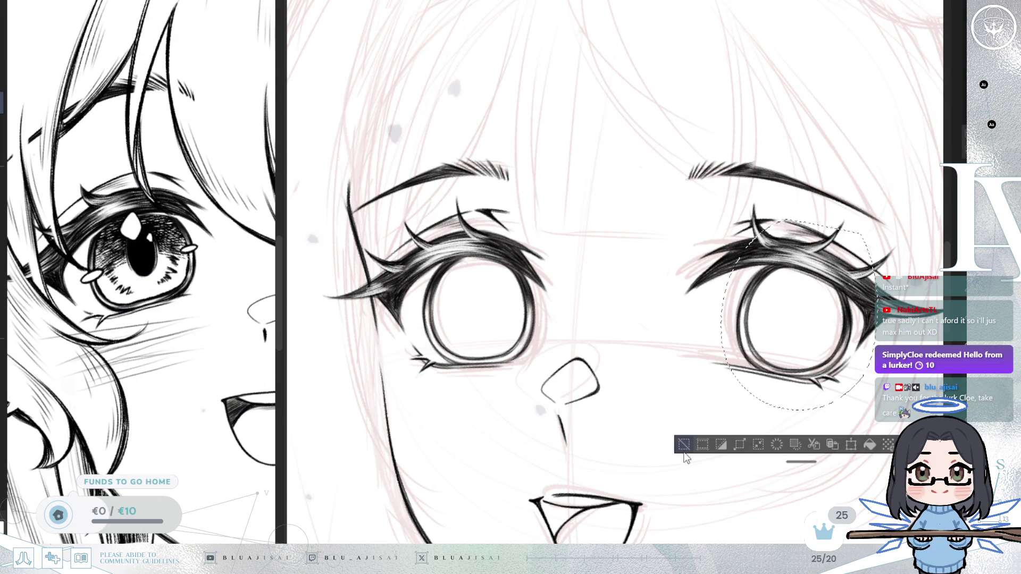
Deselect, zoom out and mirror the view to check the whole face's proportions.
click(685, 445)
scroll(773, 328, down, 5)
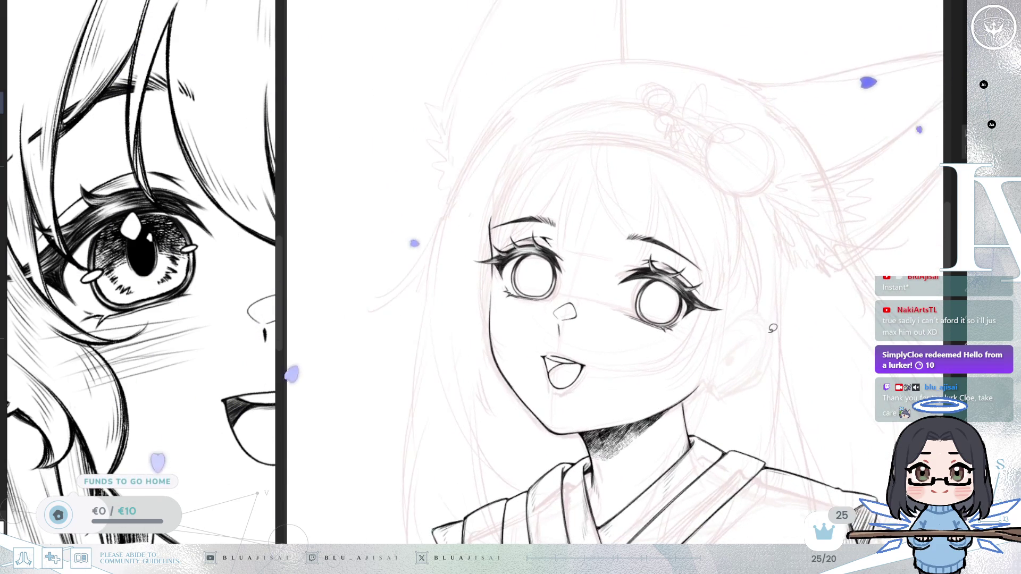
key(h)
key(h)
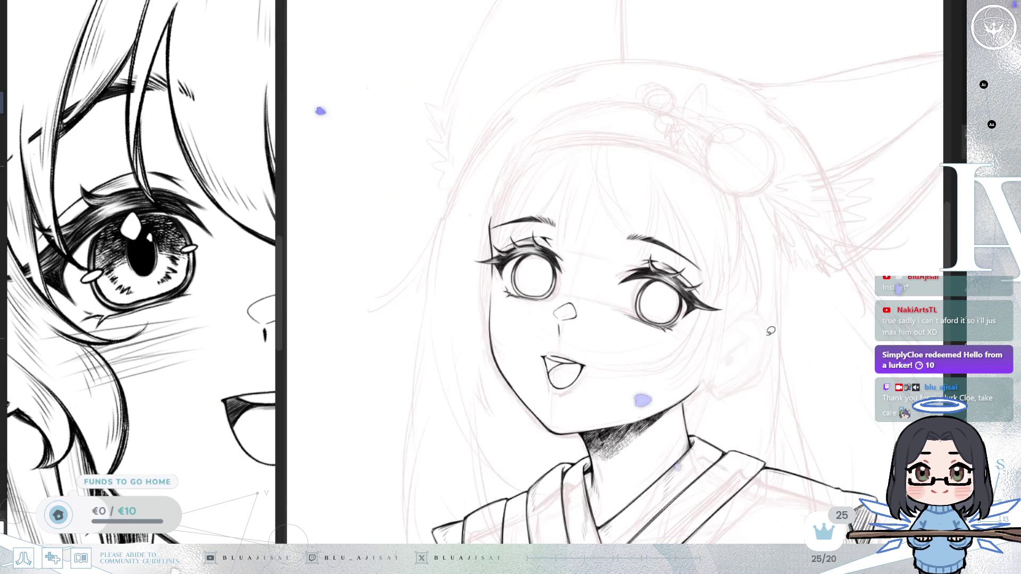
Zoom in on the left eye and hatch diagonal shading across its upper iris.
scroll(585, 293, up, 3)
scroll(585, 292, up, 2)
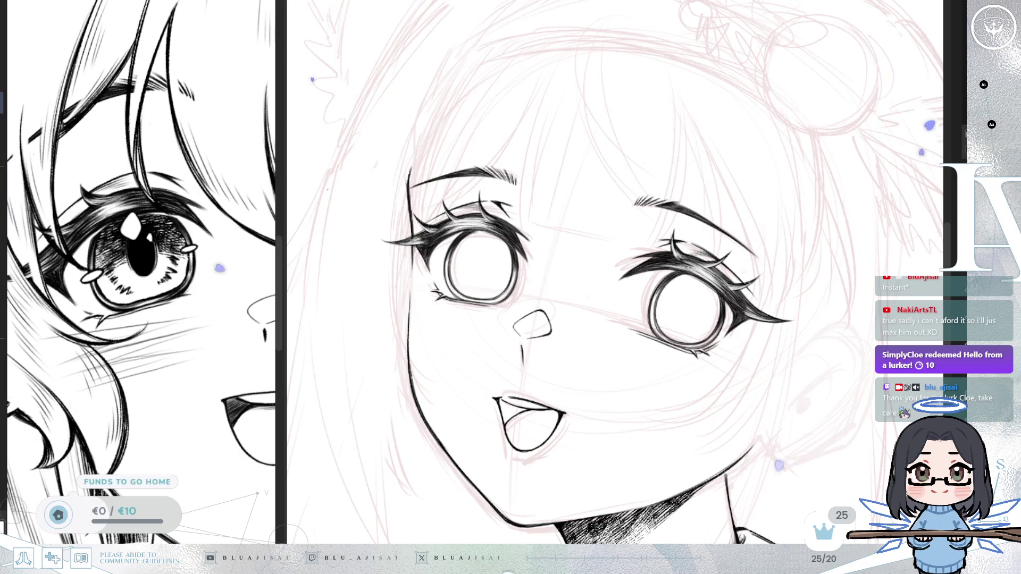
scroll(806, 218, up, 5)
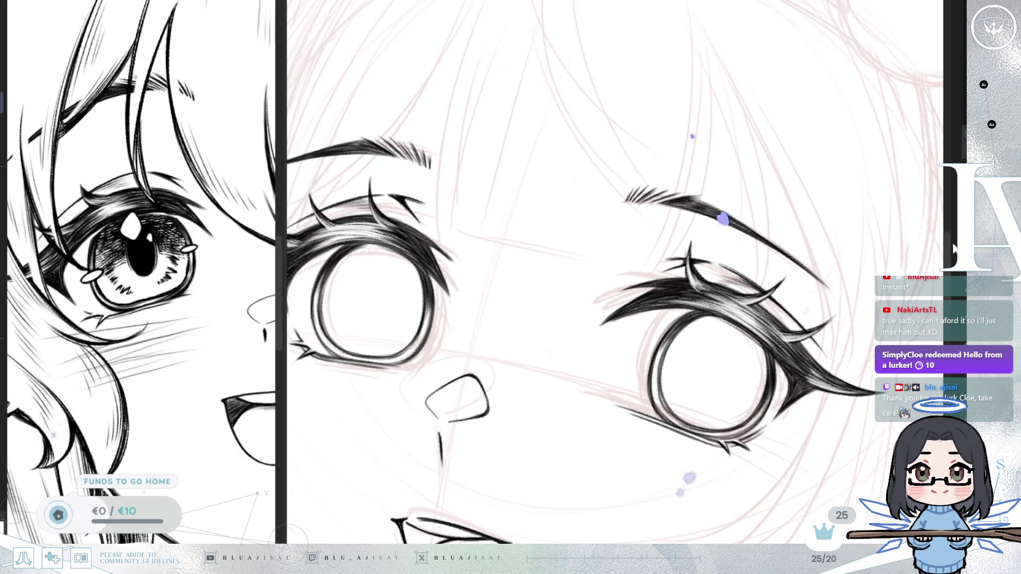
scroll(729, 299, down, 5)
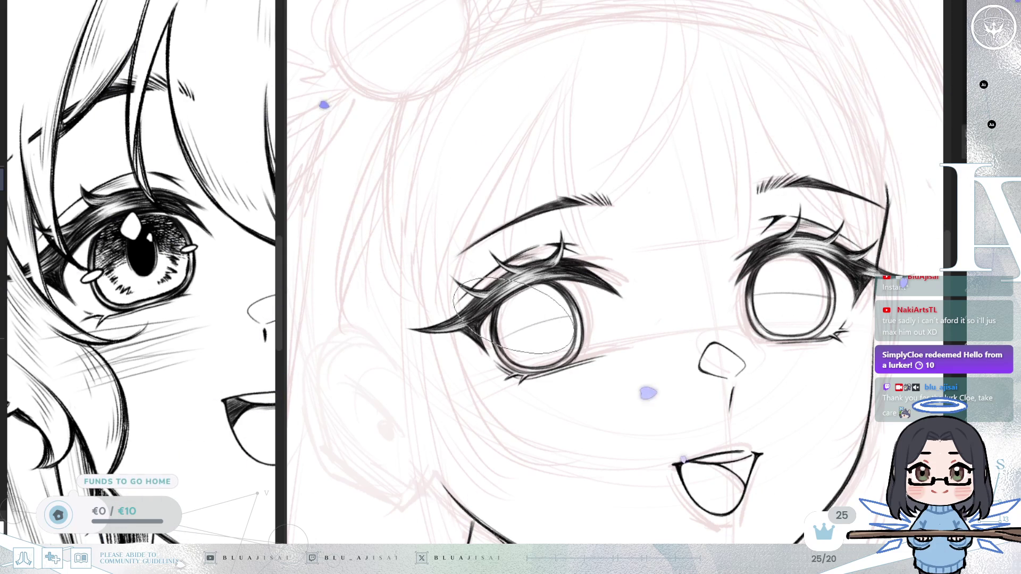
key(m)
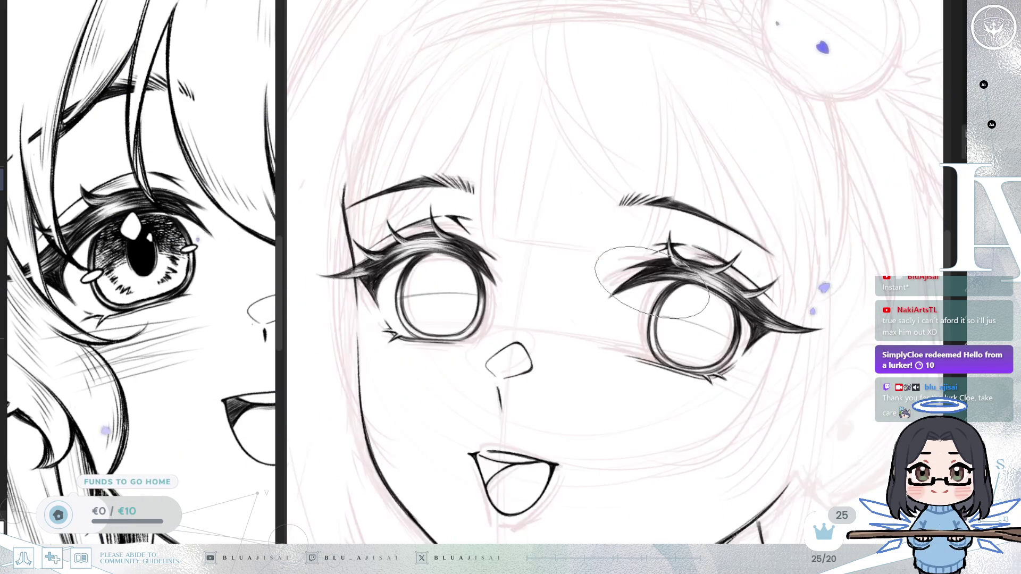
drag(595, 248, 636, 253)
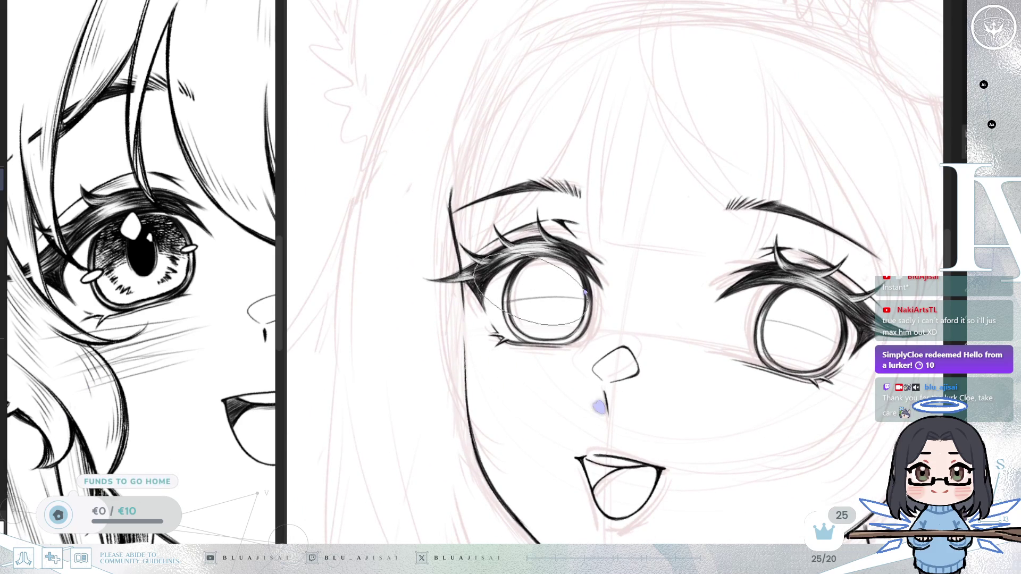
mouse_move(481, 300)
mouse_down()
mouse_move(537, 276)
mouse_move(556, 285)
mouse_move(558, 266)
mouse_move(606, 255)
mouse_up()
drag(553, 298, 611, 265)
Finish the left eye's hatching and densely hatch the upper half of the right iris.
drag(510, 303, 585, 261)
mouse_move(479, 298)
mouse_down()
mouse_move(558, 255)
mouse_move(575, 260)
mouse_up()
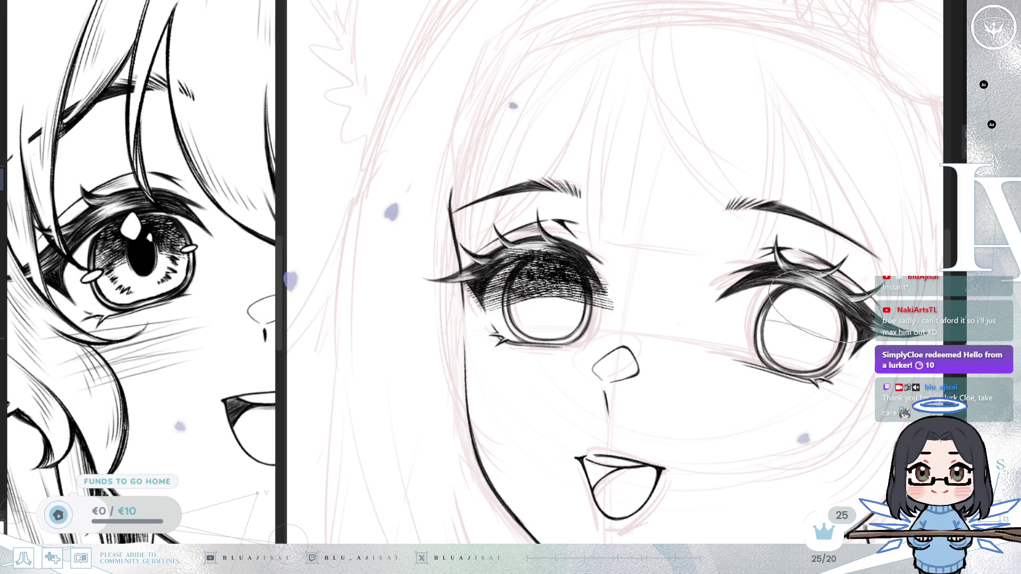
drag(733, 319, 808, 288)
drag(766, 314, 861, 287)
drag(781, 340, 872, 287)
drag(750, 319, 824, 287)
mouse_move(745, 341)
mouse_down()
mouse_move(830, 287)
mouse_move(851, 298)
mouse_up()
drag(776, 340, 851, 298)
drag(755, 298, 840, 272)
drag(750, 346, 850, 298)
drag(782, 319, 862, 271)
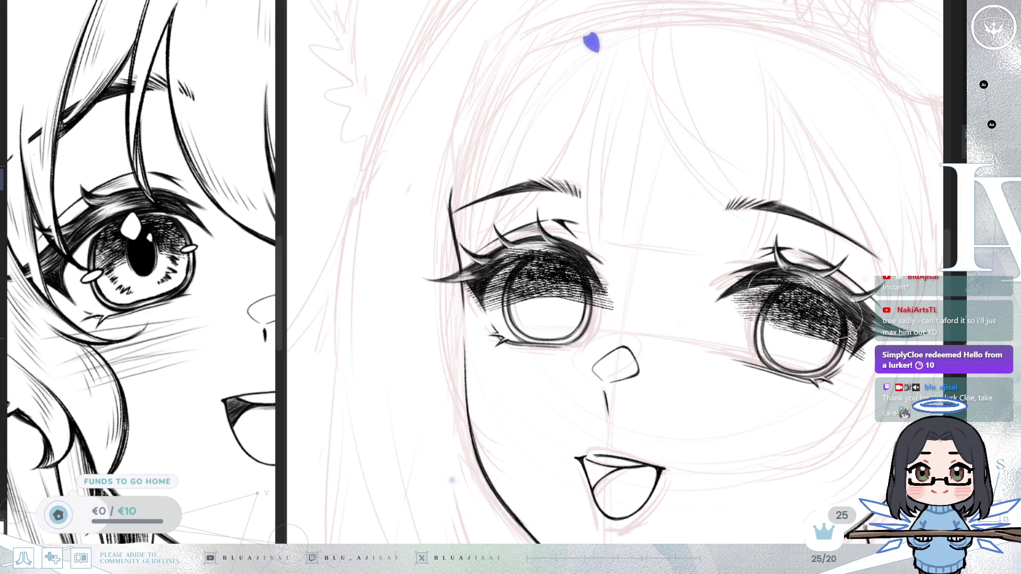
Erase hatching spilling outside the eye outlines and undo the stray strokes left of the iris.
scroll(574, 311, left, 1)
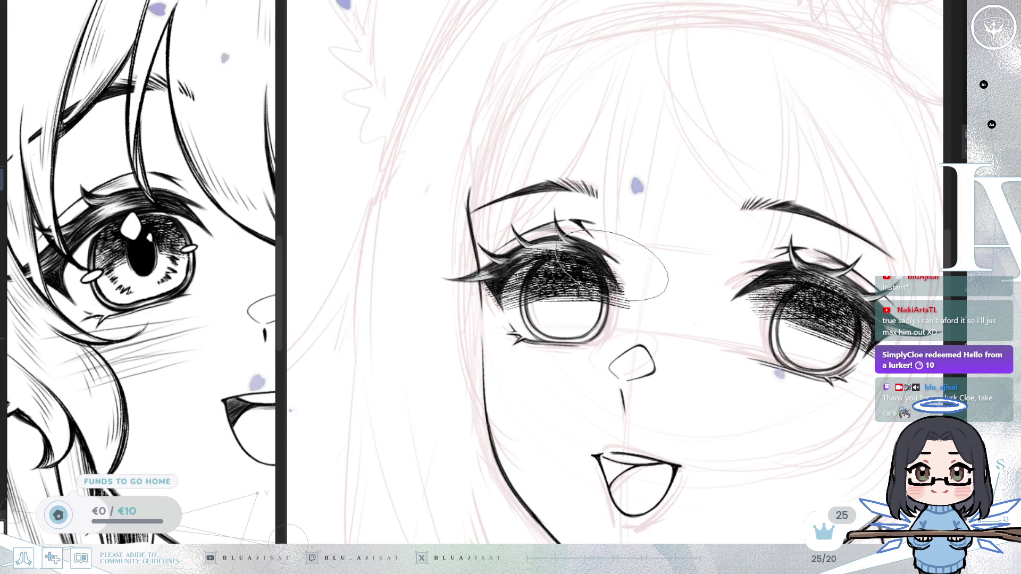
scroll(612, 277, up, 5)
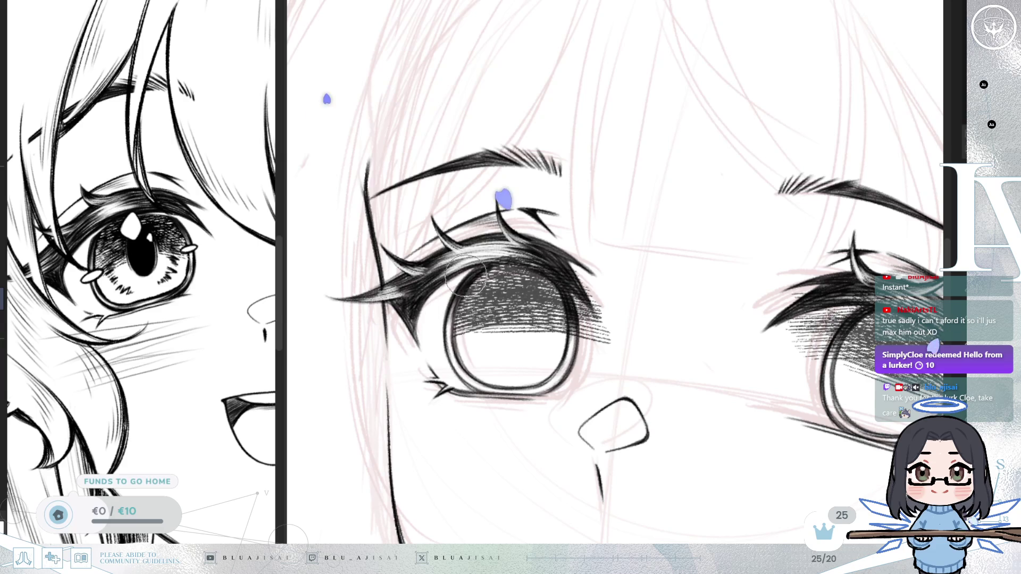
key(h)
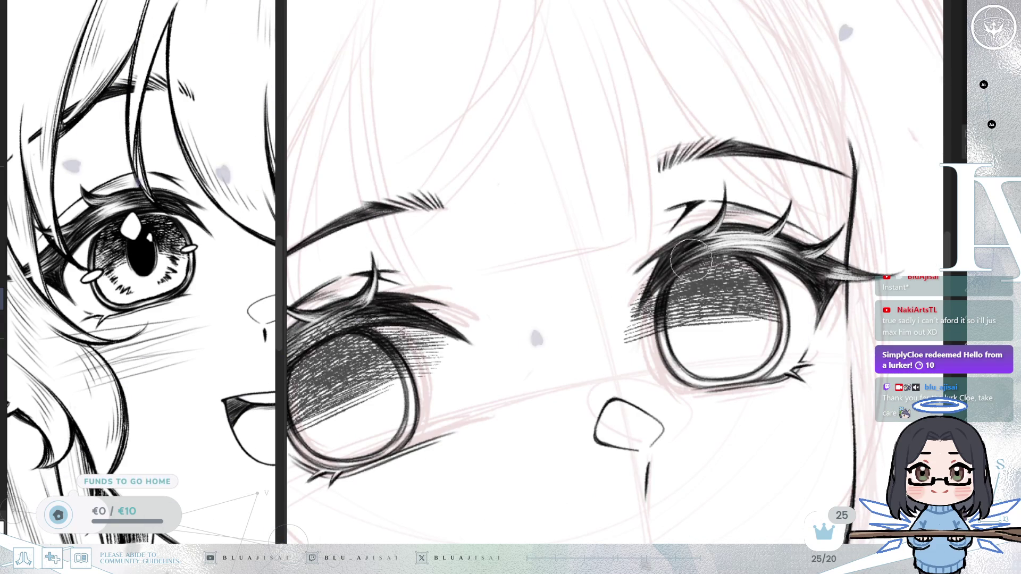
mouse_move(680, 264)
mouse_down()
mouse_move(659, 319)
mouse_move(664, 298)
mouse_move(654, 314)
mouse_move(644, 306)
mouse_up()
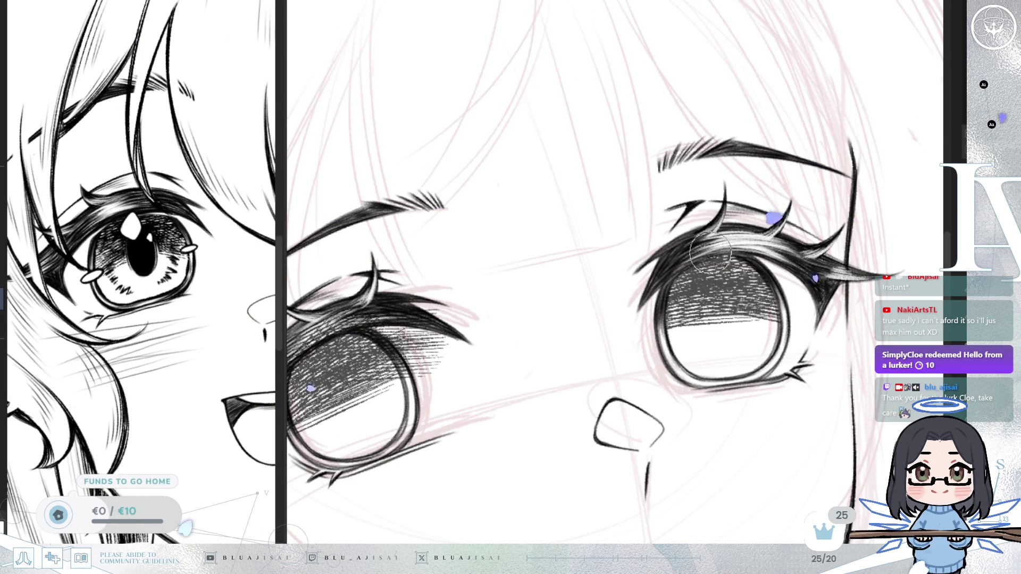
drag(763, 253, 719, 277)
drag(674, 355, 683, 339)
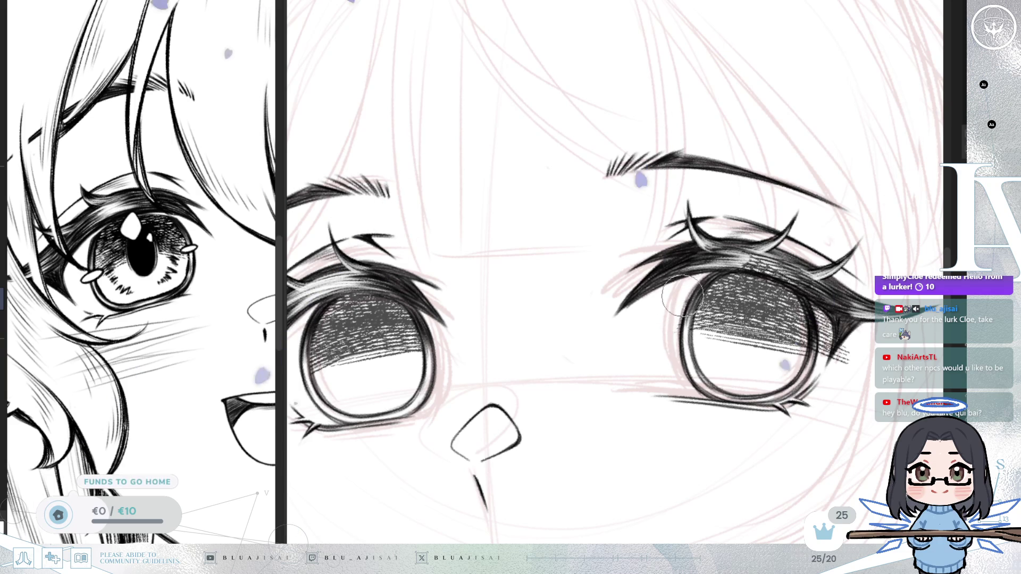
drag(706, 261, 715, 191)
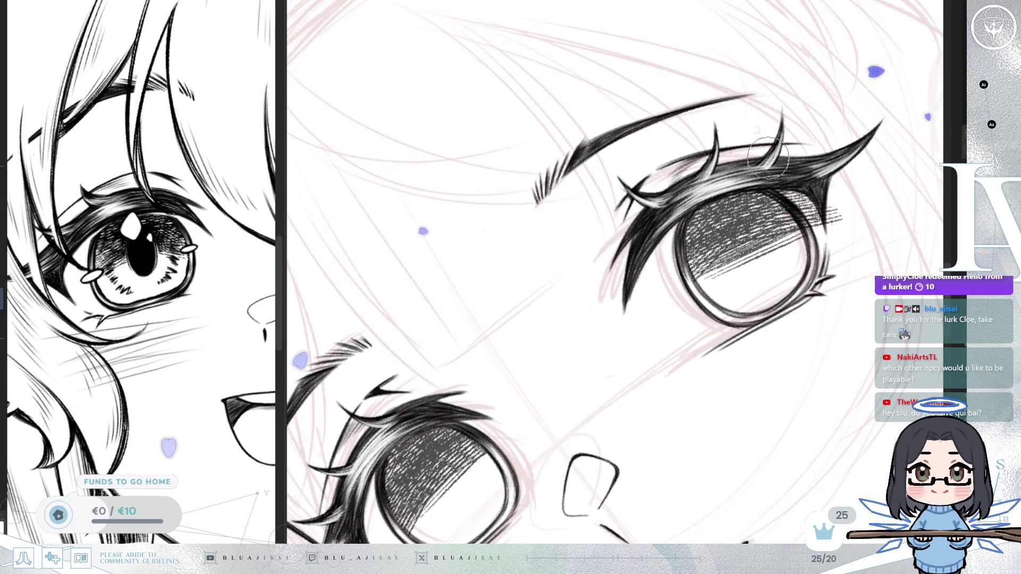
drag(835, 170, 622, 244)
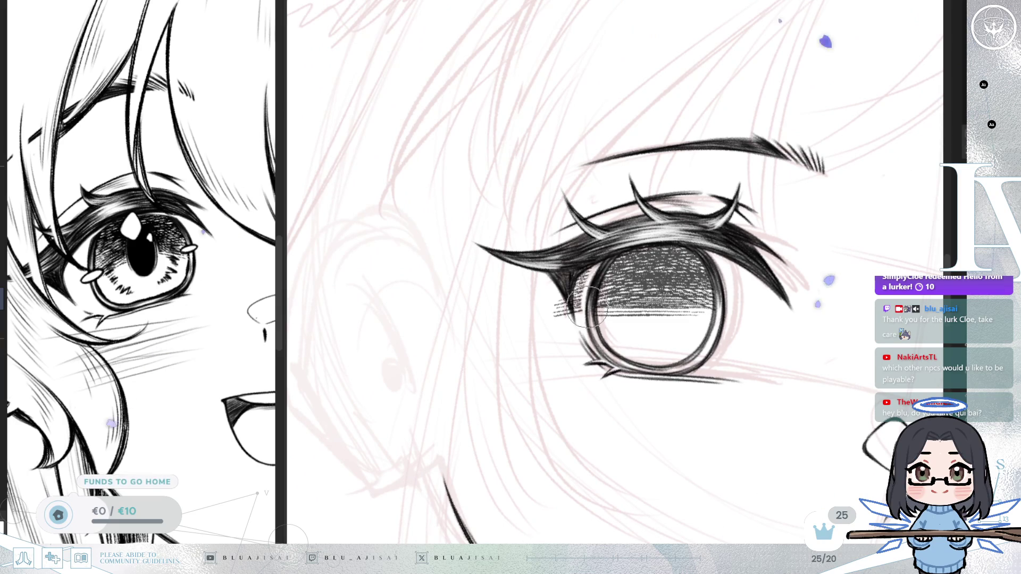
key(ctrl+z)
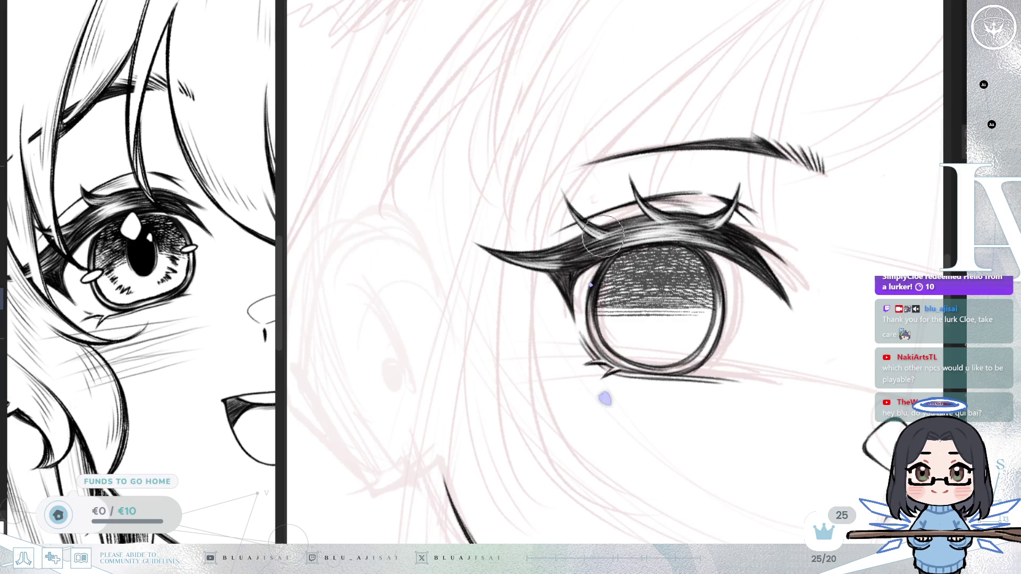
scroll(617, 222, down, 5)
scroll(675, 290, up, 5)
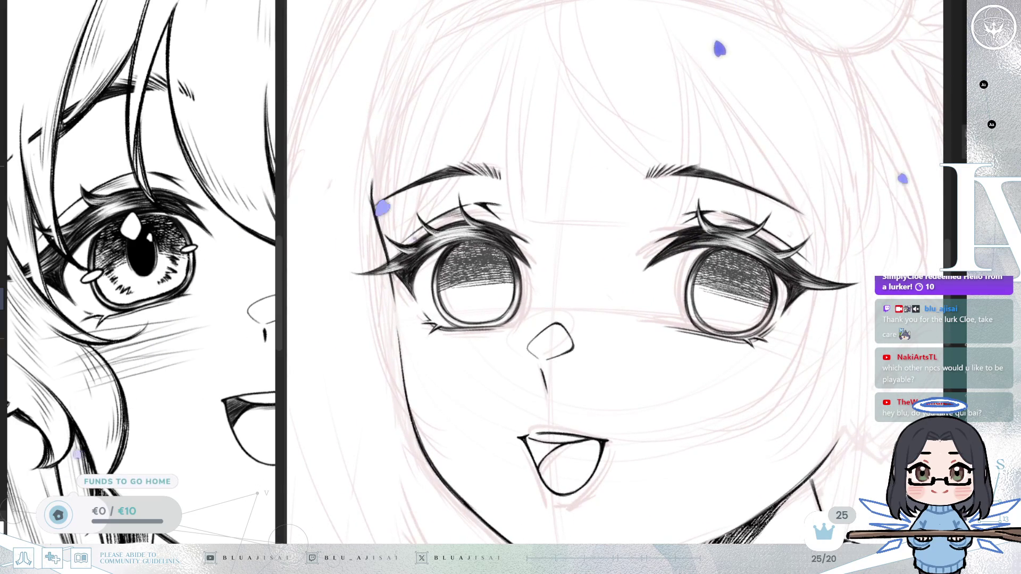